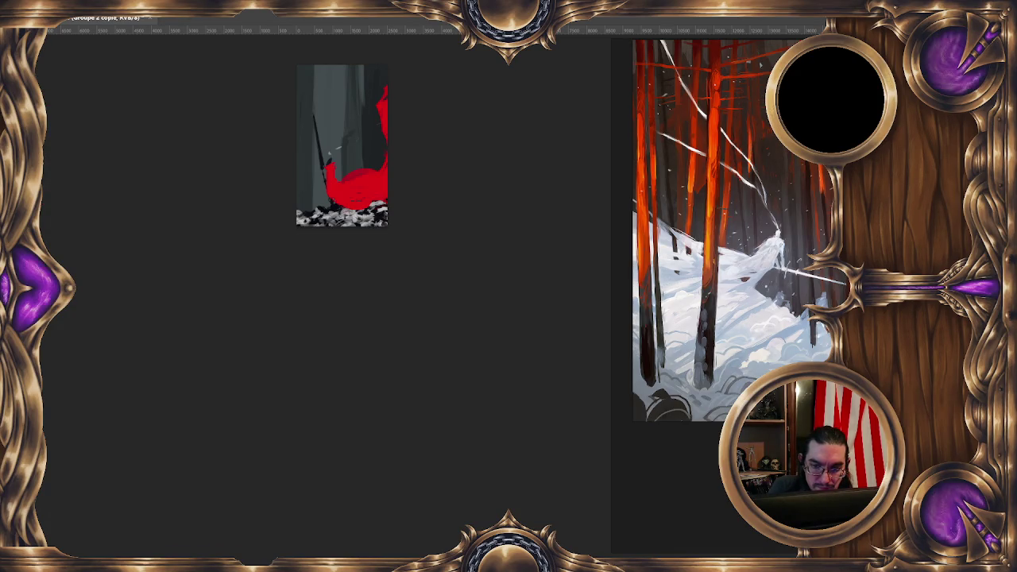
Rotate the copied thumbnail group -90° into landscape and shift it left.
right_click(344, 184)
left_click(394, 287)
left_click_drag(477, 159, 474, 225)
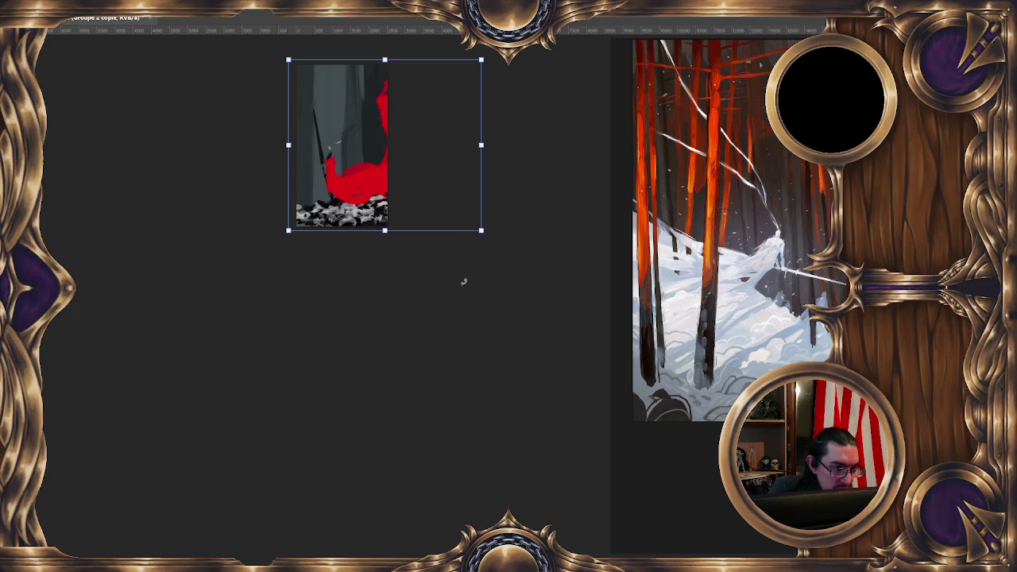
left_click_drag(505, 259, 479, 76)
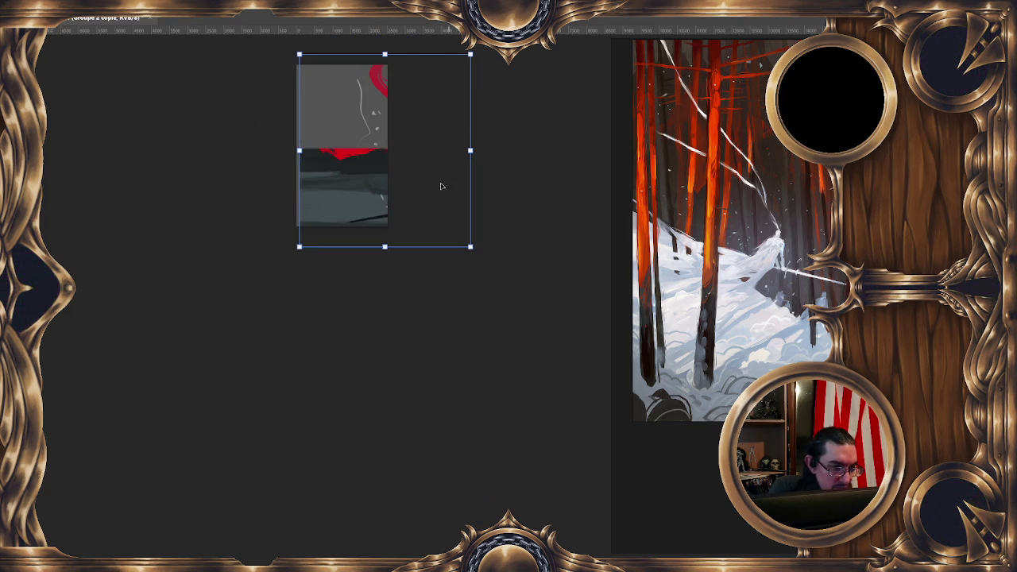
mouse_move(444, 222)
left_mouse_down()
mouse_move(355, 208)
mouse_move(364, 212)
left_mouse_up()
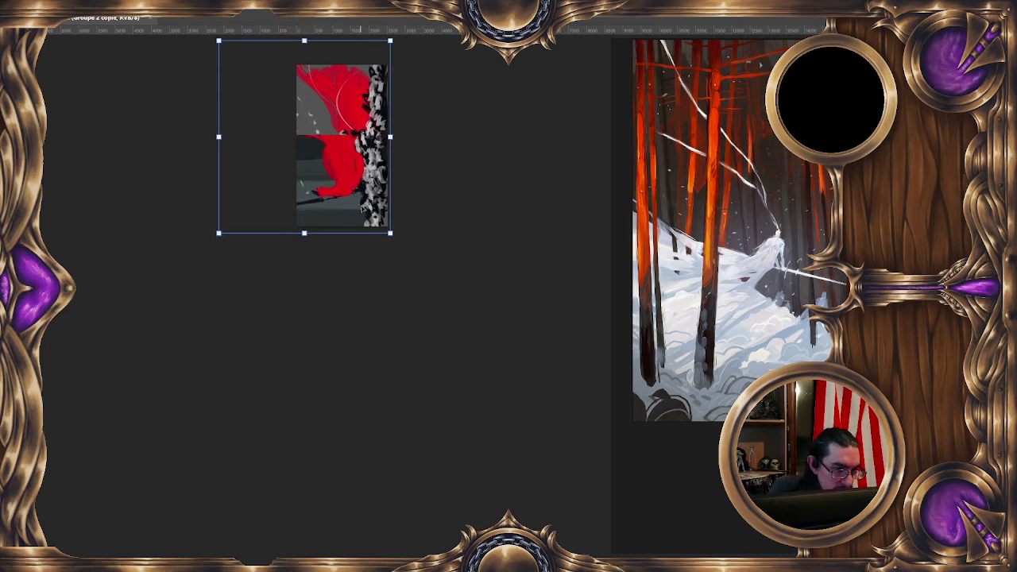
key("Return")
Tilt and recentre the zoomed canvas view, then show the four composition guides.
key("r")
mouse_move(361, 399)
left_mouse_down()
mouse_move(300, 337)
mouse_move(344, 241)
mouse_move(379, 222)
left_mouse_up()
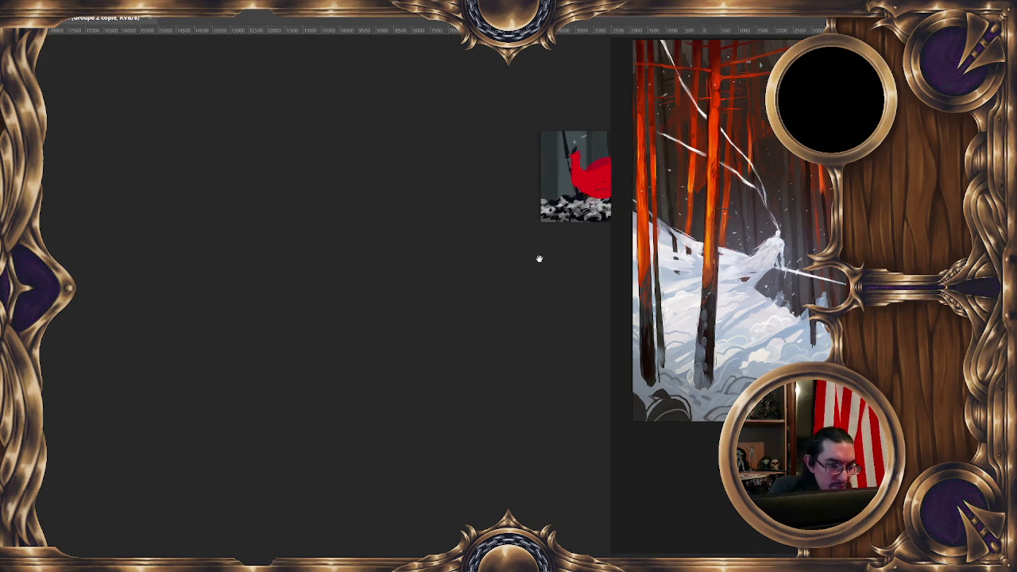
left_click_drag(539, 258, 250, 279)
scroll(371, 228, "up", 2)
left_click_drag(343, 199, 380, 175)
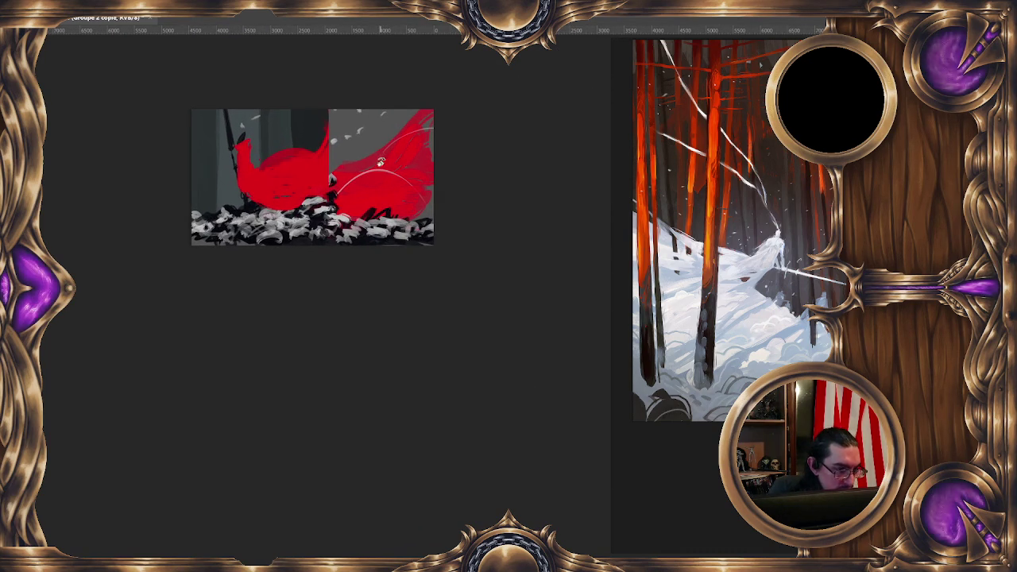
key("ctrl+semicolon")
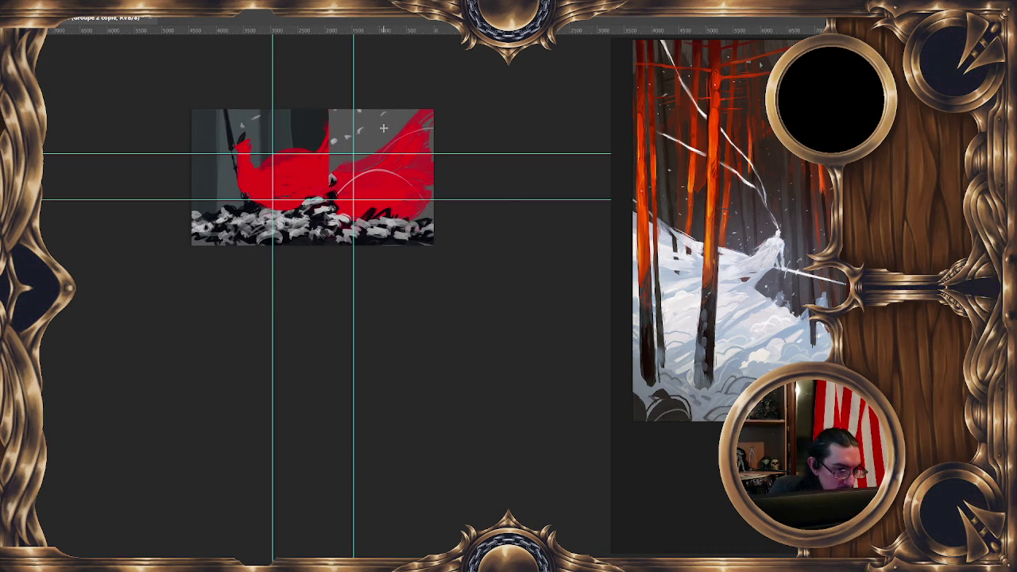
Shrink the landscape layer from its top-right corner and move it between the guides.
right_click(383, 127)
left_click(451, 232)
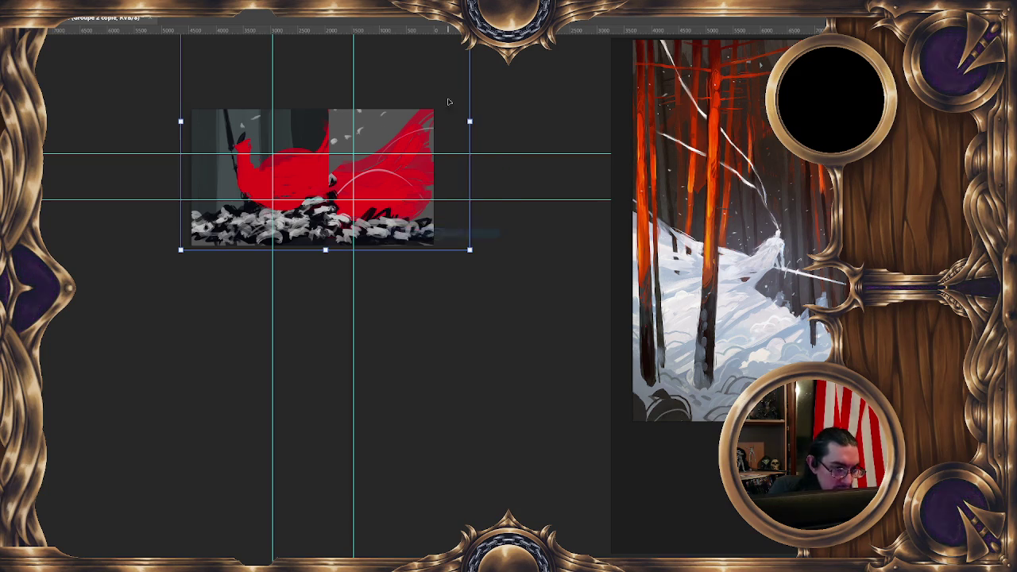
left_click_drag(485, 104, 458, 169)
left_click_drag(450, 65, 377, 143)
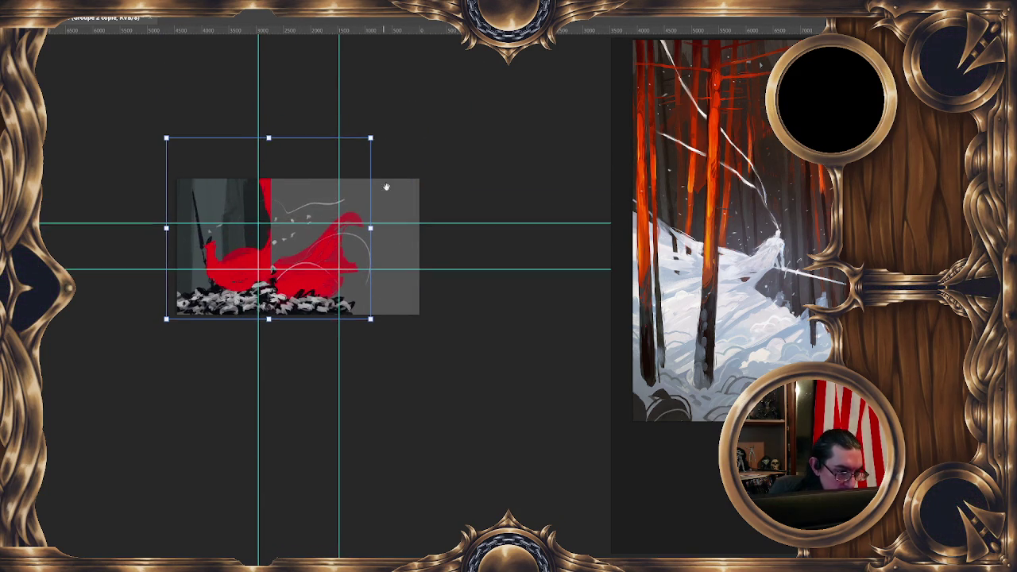
mouse_move(381, 141)
left_mouse_down()
mouse_move(391, 181)
mouse_move(406, 174)
left_mouse_up()
key("b")
Undo and redo to compare the red paint and figure, then outline the upper cape.
scroll(504, 298, "down", 2)
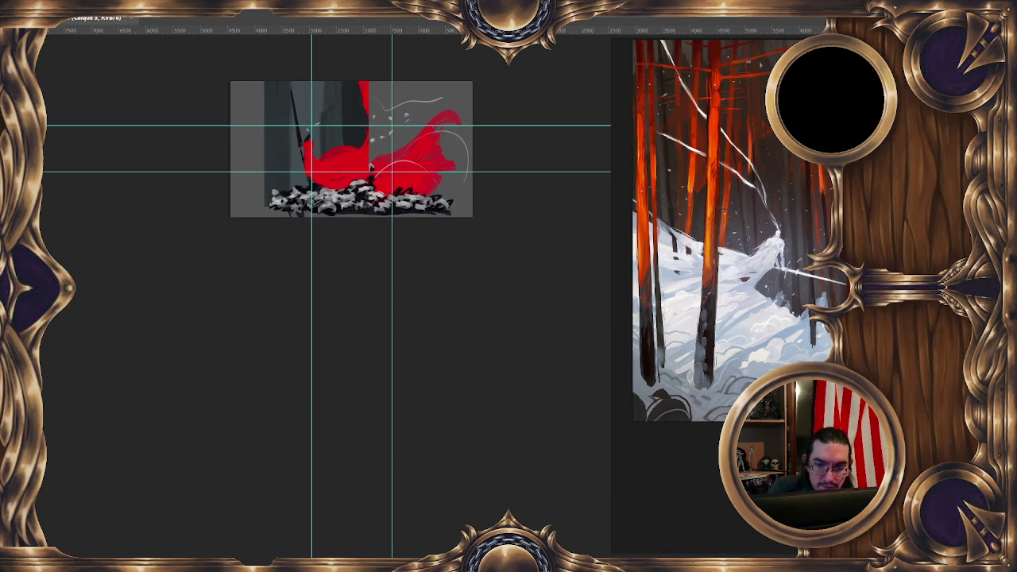
key("ctrl+z")
key("ctrl+shift+z")
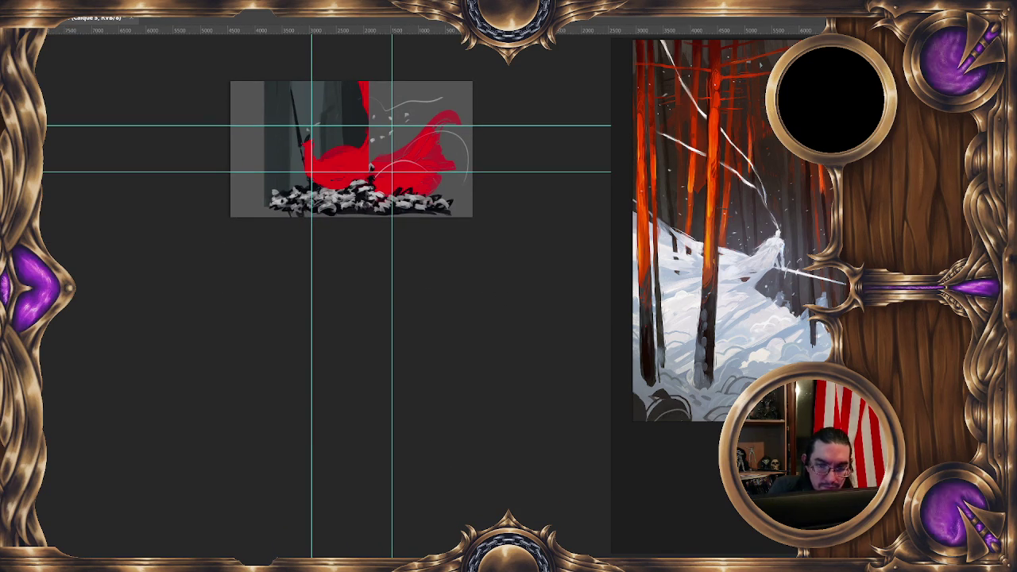
key("ctrl+z")
key("ctrl+shift+z")
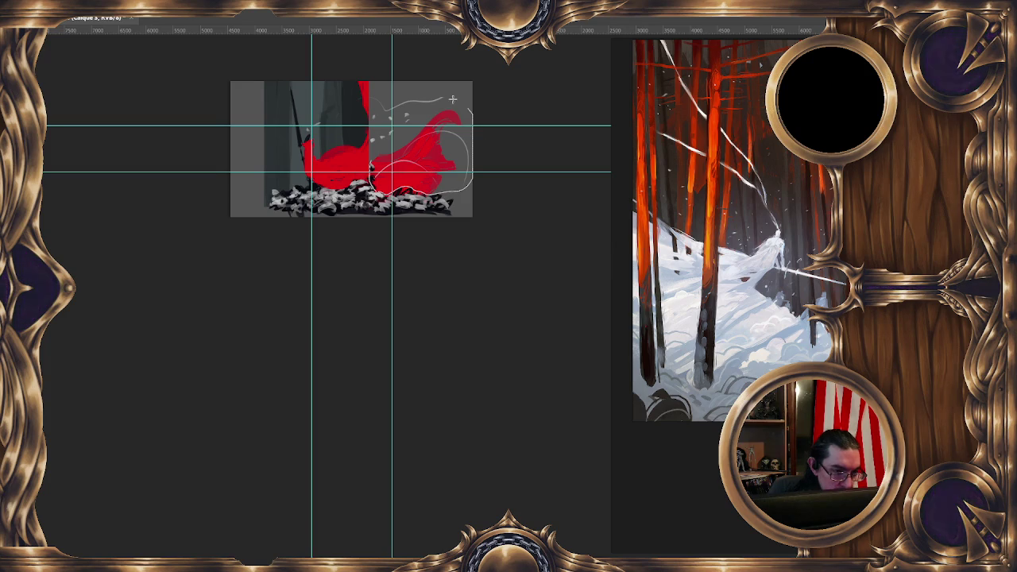
left_click_drag(388, 140, 390, 140)
Cut the outlined upper cape onto a new layer and drag it down into a long cape.
right_click(399, 142)
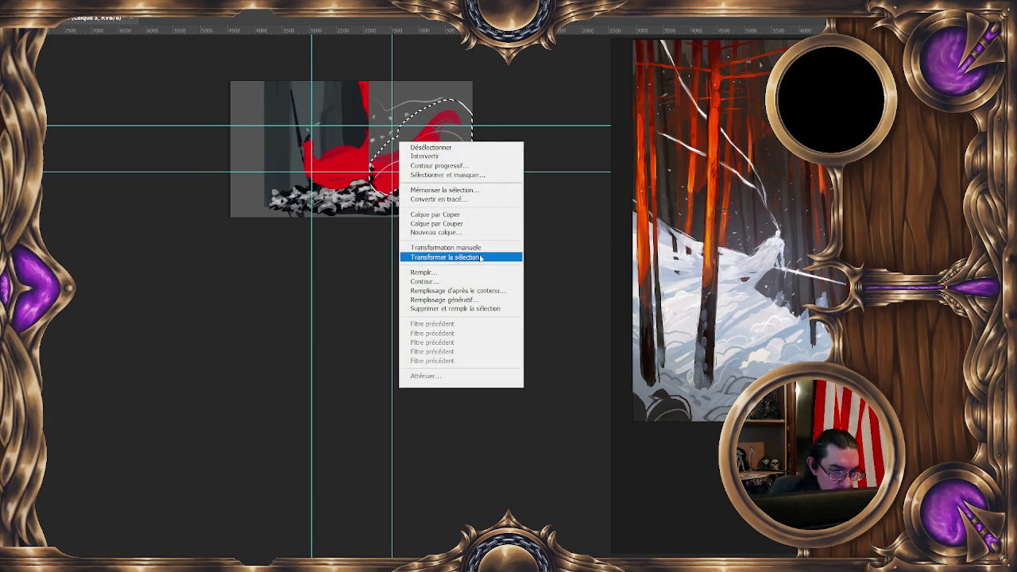
left_click(484, 225)
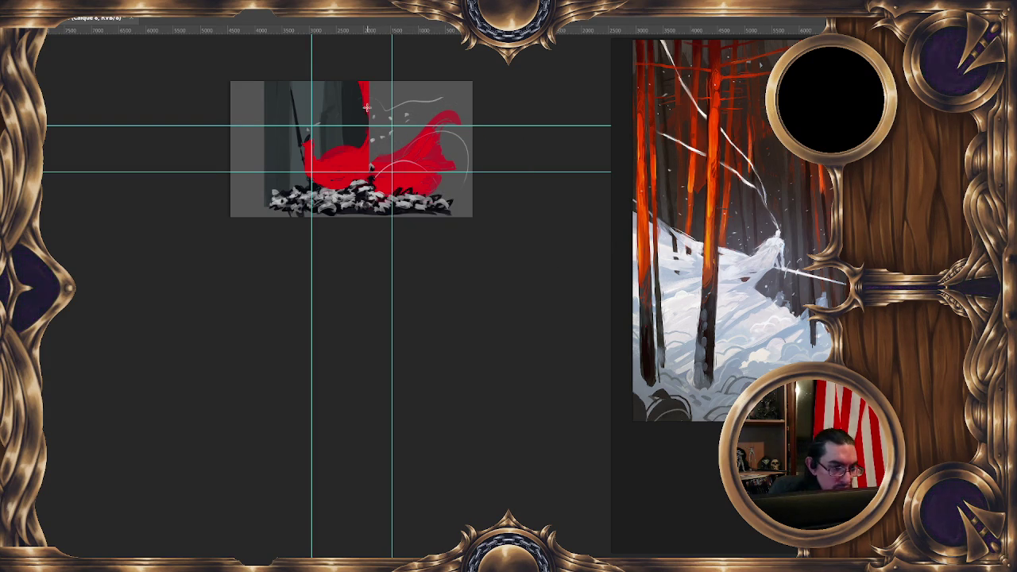
left_click_drag(366, 92, 361, 155)
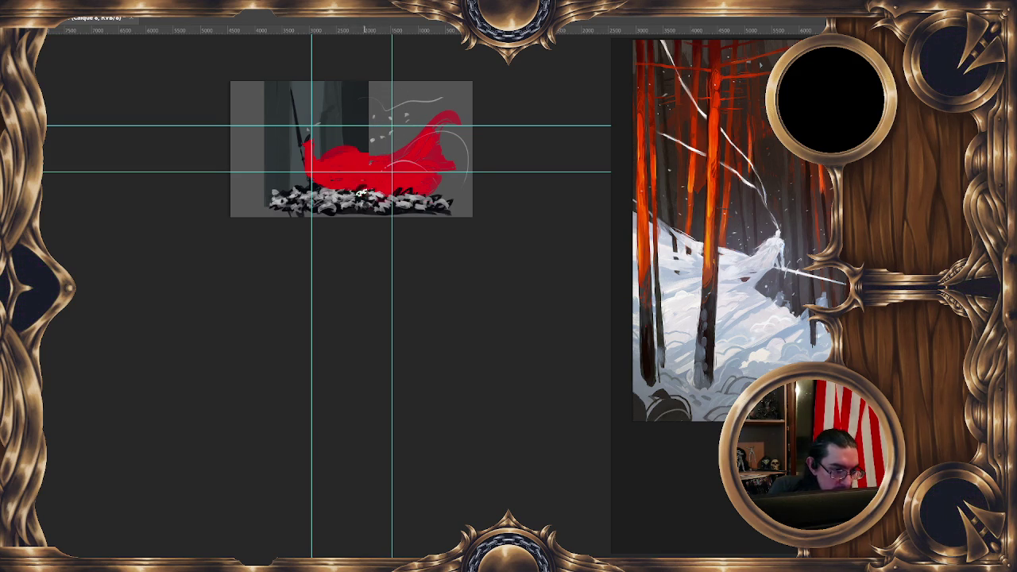
left_click_drag(363, 177, 363, 170)
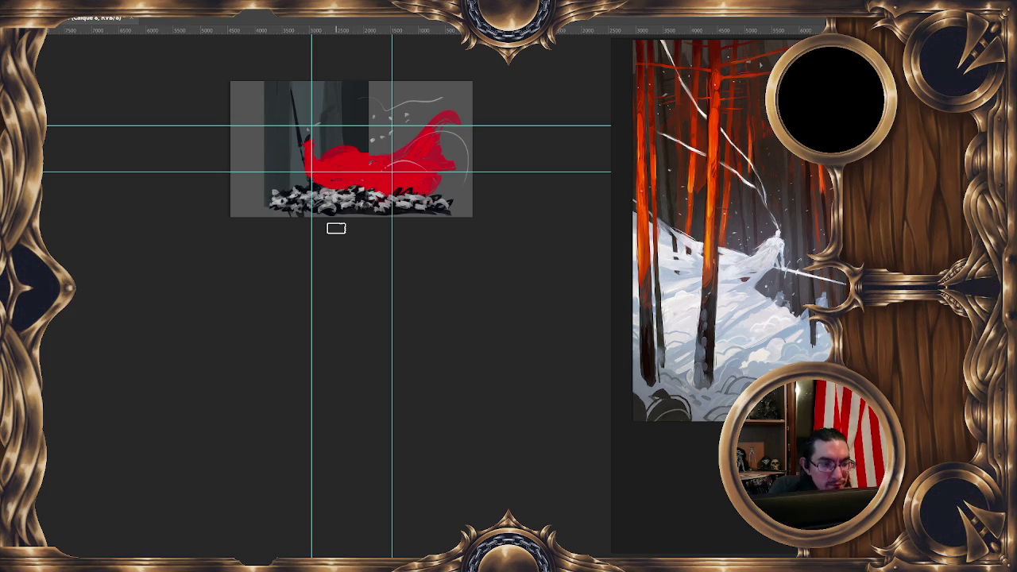
right_click(524, 162)
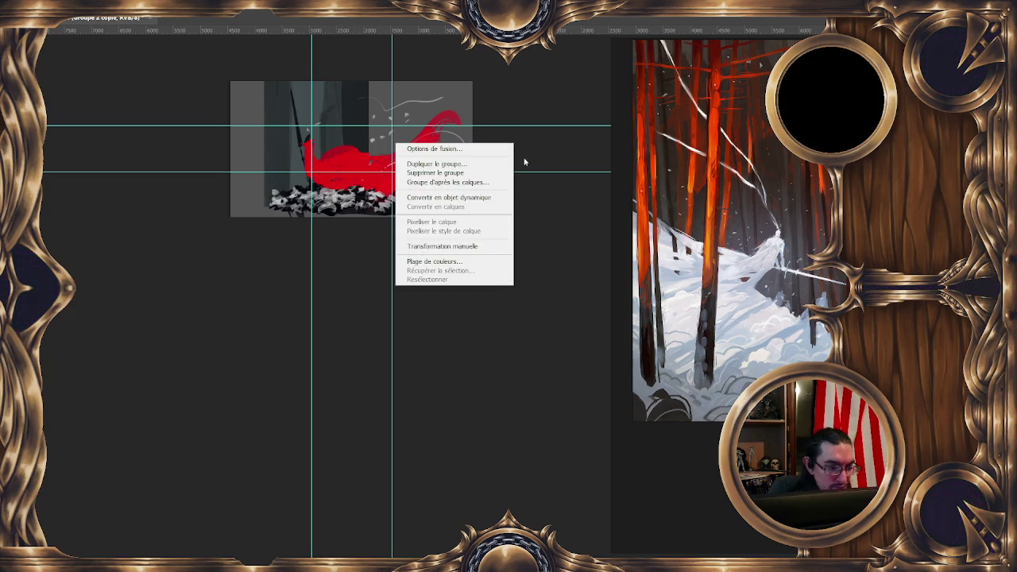
Enlarge the figure-and-cape group to 3744×4213 px and shift Calque 6 8 px right.
left_click(442, 246)
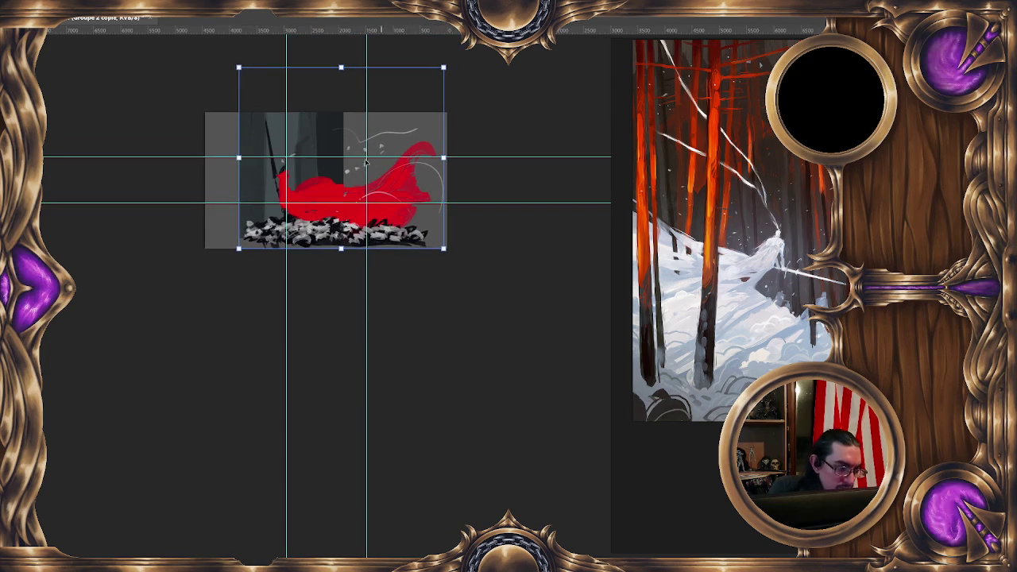
left_click_drag(239, 248, 220, 253)
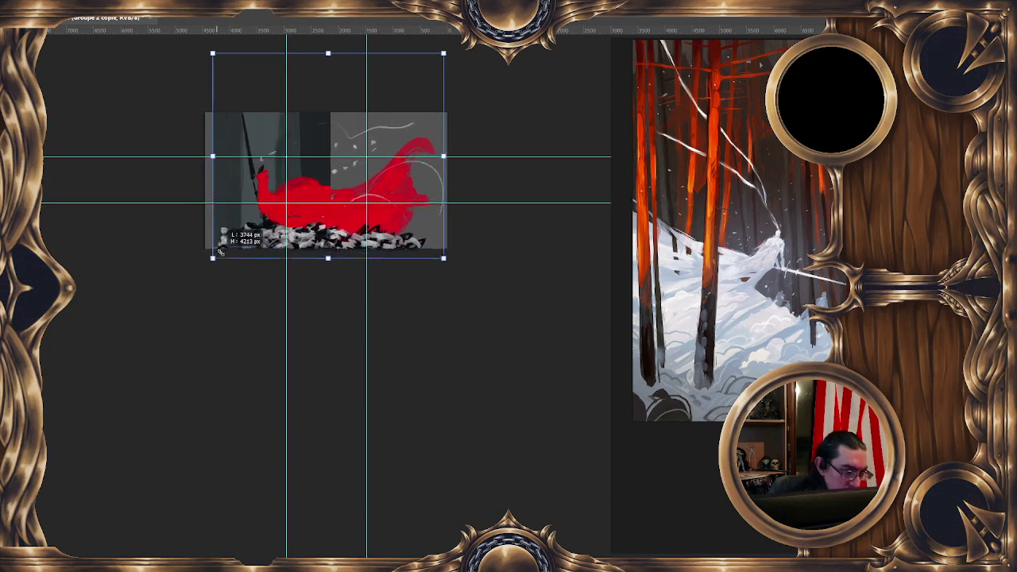
mouse_move(342, 253)
left_mouse_down()
mouse_move(331, 248)
mouse_move(363, 240)
left_mouse_up()
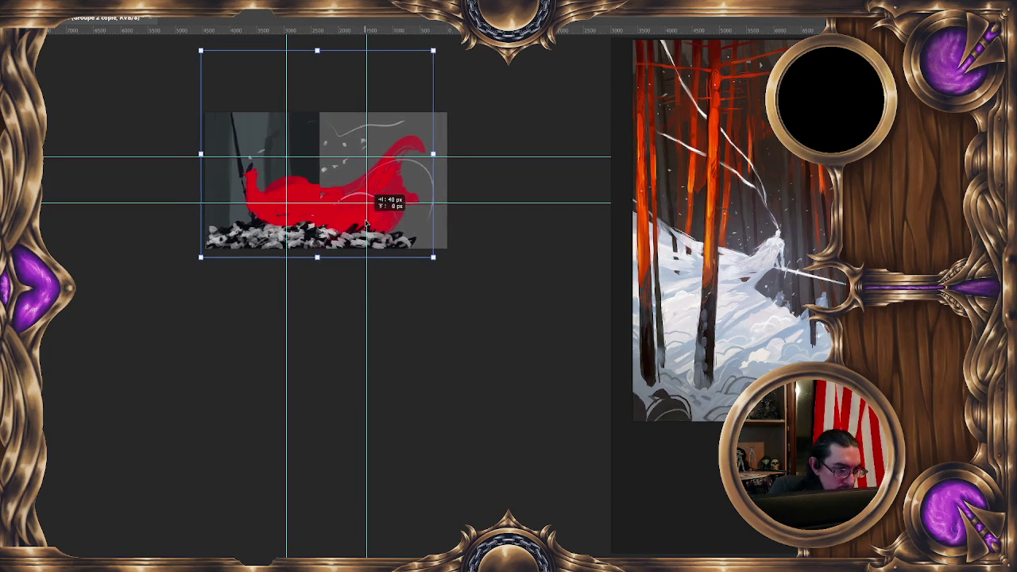
key("Return")
left_click_drag(475, 390, 493, 373)
left_click(323, 128, "ctrl")
mouse_move(330, 128)
left_mouse_down()
mouse_move(338, 96)
mouse_move(357, 85)
left_mouse_up()
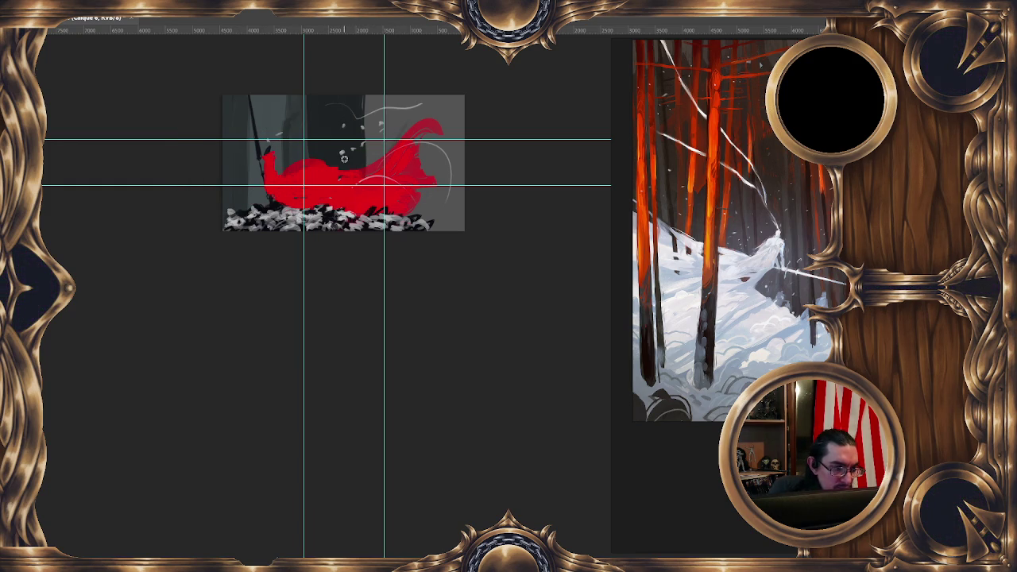
Paint dark grey over the cape's right side, right edge and top-right band, sampling greys.
left_click_drag(401, 198, 457, 131)
mouse_move(401, 219)
left_mouse_down()
mouse_move(454, 161)
mouse_move(477, 154)
left_mouse_up()
mouse_move(461, 111)
left_mouse_down()
mouse_move(422, 158)
mouse_move(443, 171)
left_mouse_up()
left_click_drag(420, 230, 456, 183)
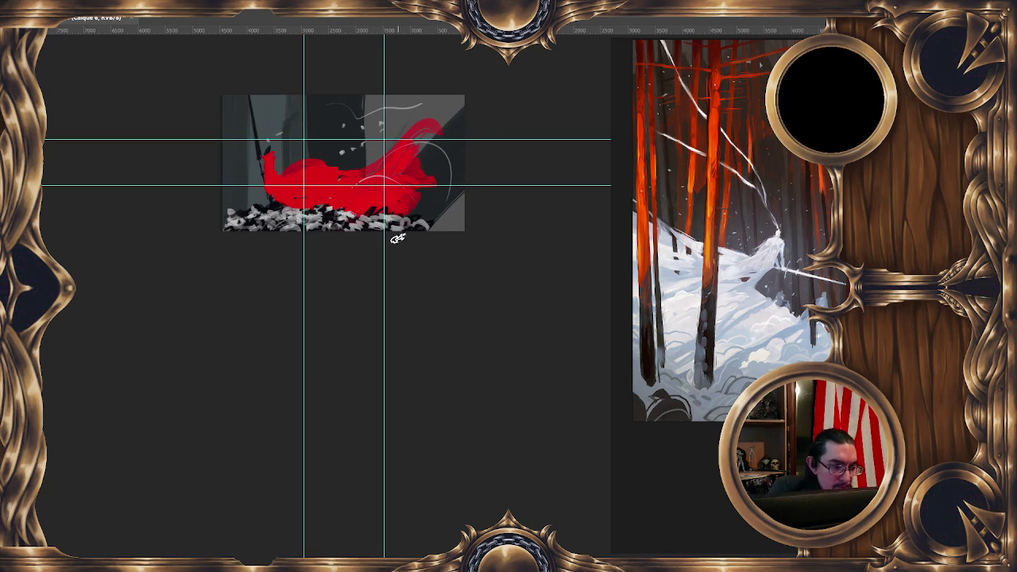
left_click_drag(376, 183, 389, 164)
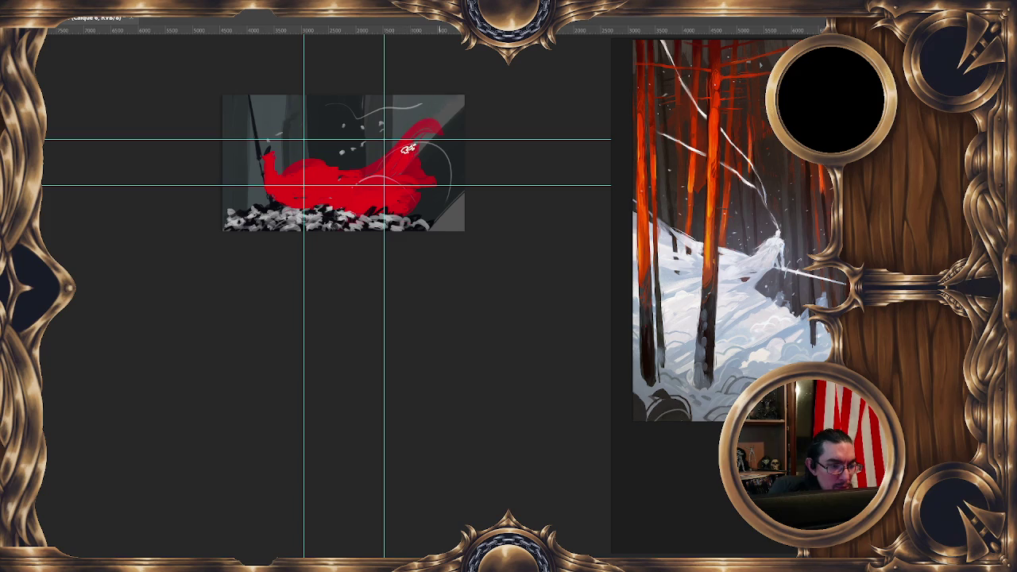
left_click(373, 118, "ctrl")
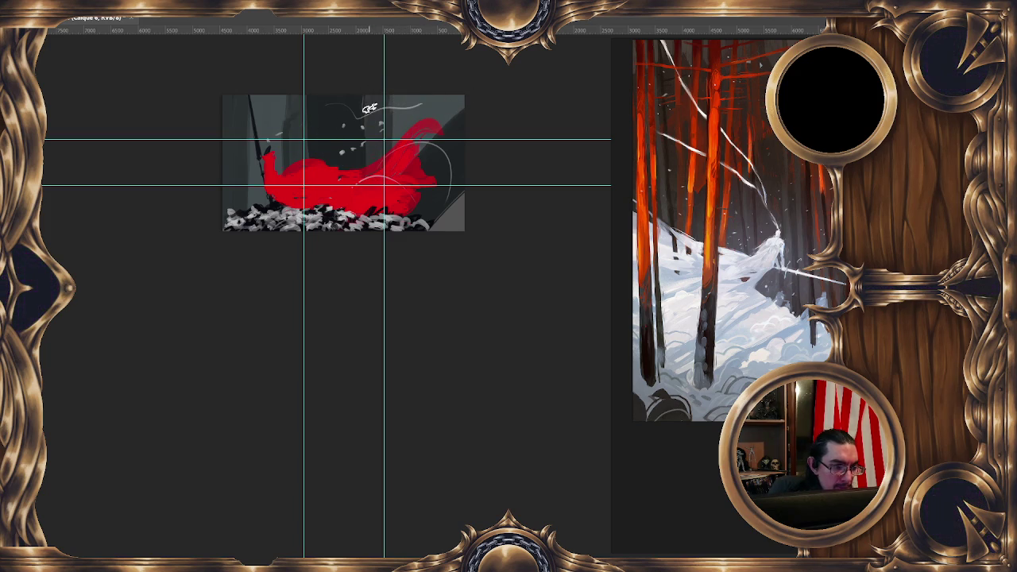
left_click(434, 106, "ctrl")
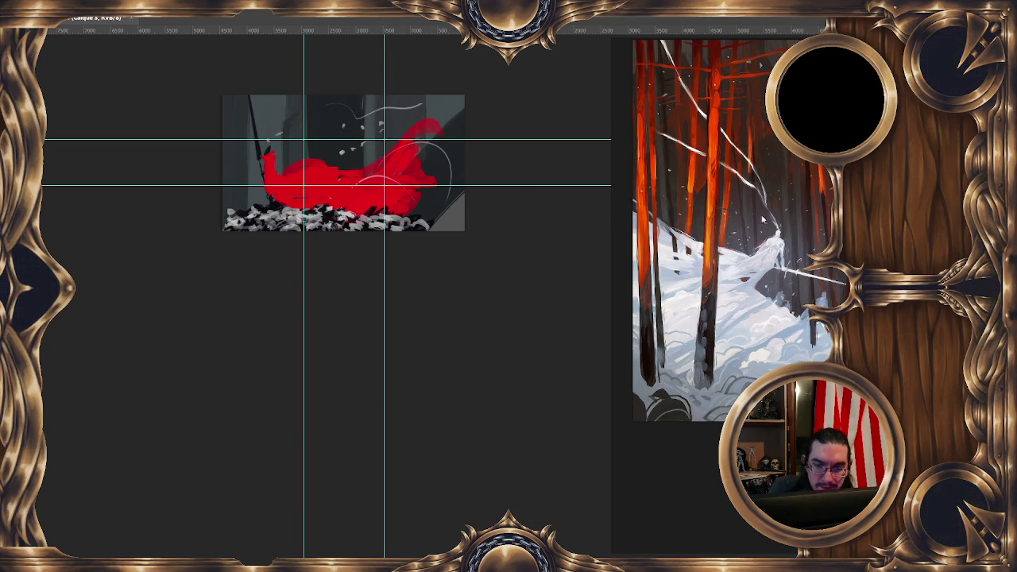
Sample a dark colour and darken the painting's bottom-right and bottom-left edges.
left_click(409, 229)
mouse_move(426, 223)
left_mouse_down()
mouse_move(467, 216)
mouse_move(390, 214)
left_mouse_up()
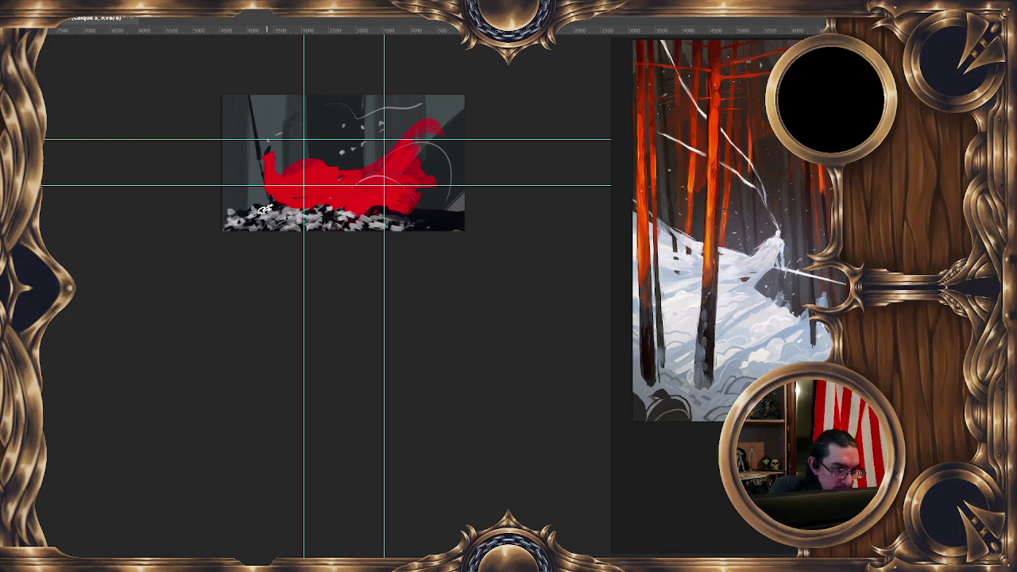
left_click_drag(264, 209, 225, 226)
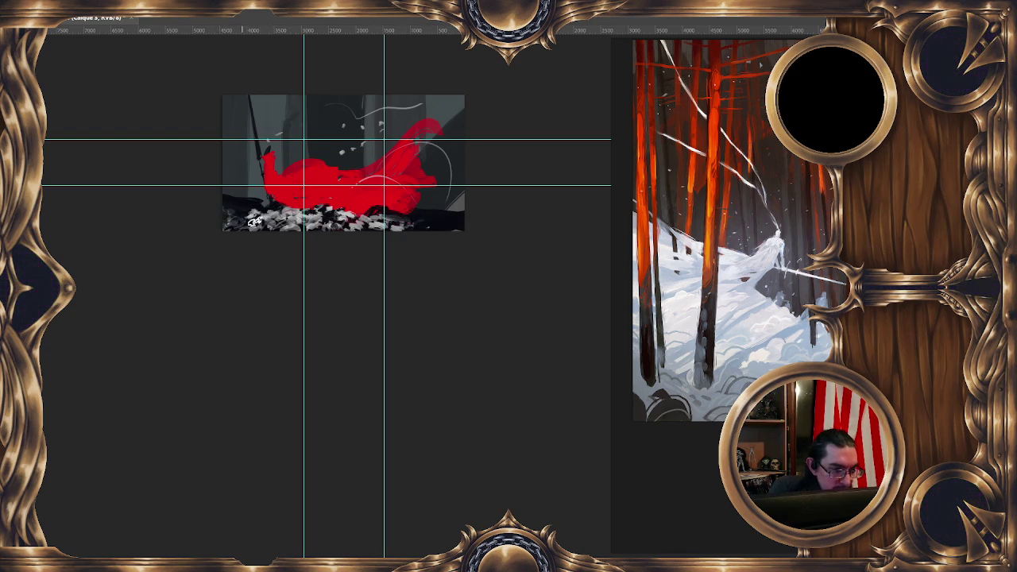
left_click_drag(265, 218, 225, 194)
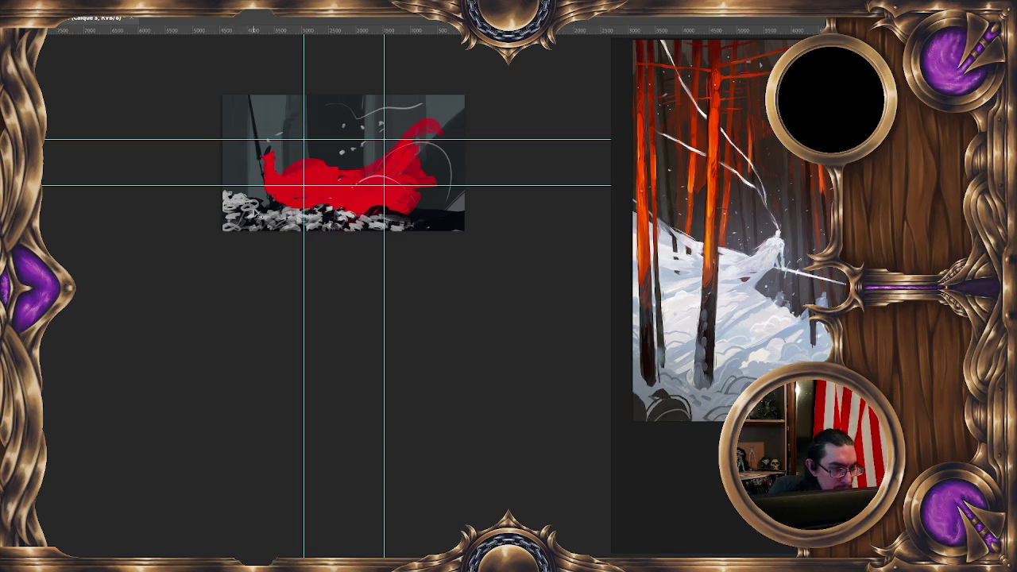
Toggle the guides off and back on, add a new empty layer, and set the brush to 16 px.
key("ctrl+semicolon")
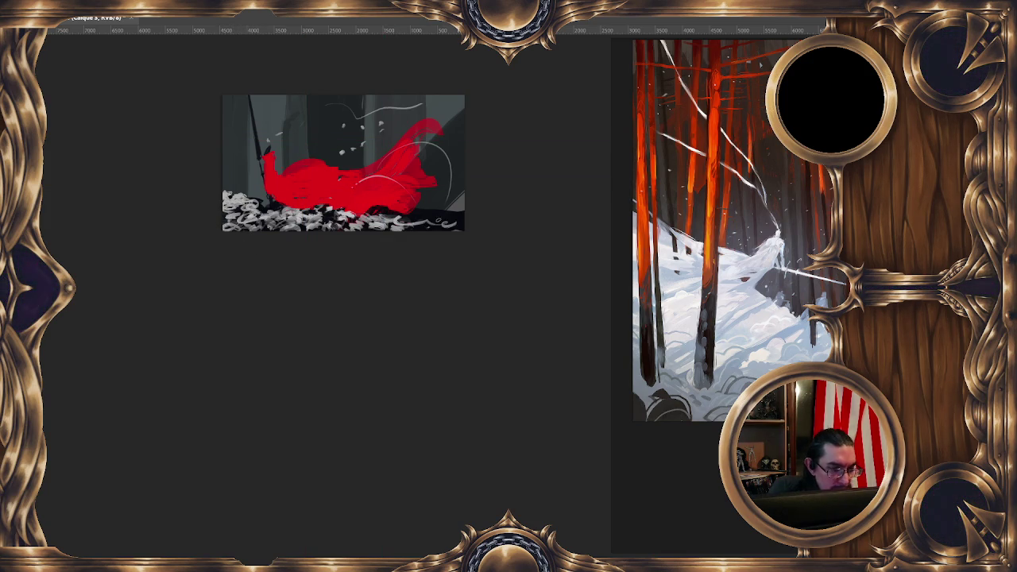
key("ctrl+semicolon")
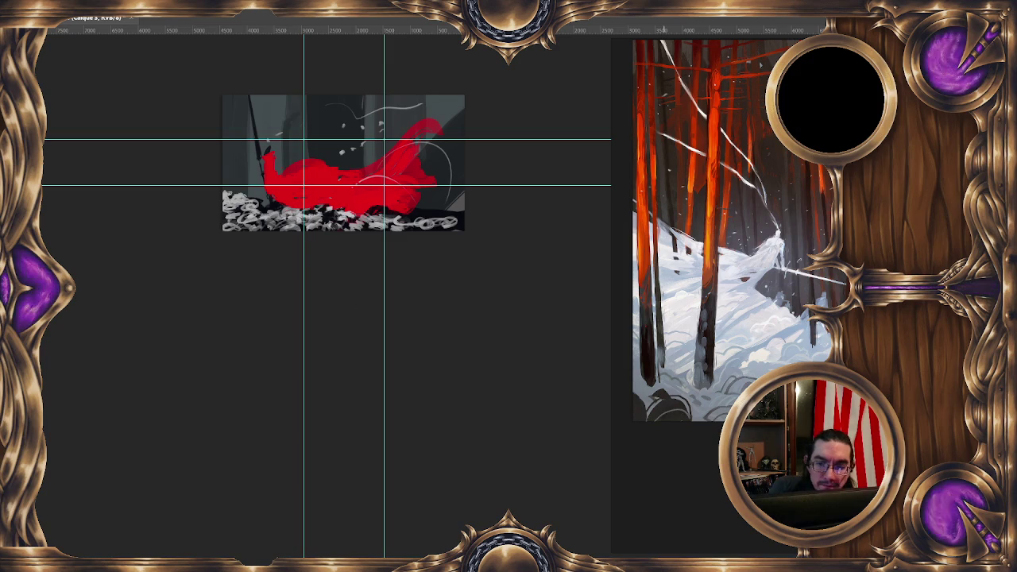
left_click_drag(288, 110, 314, 141)
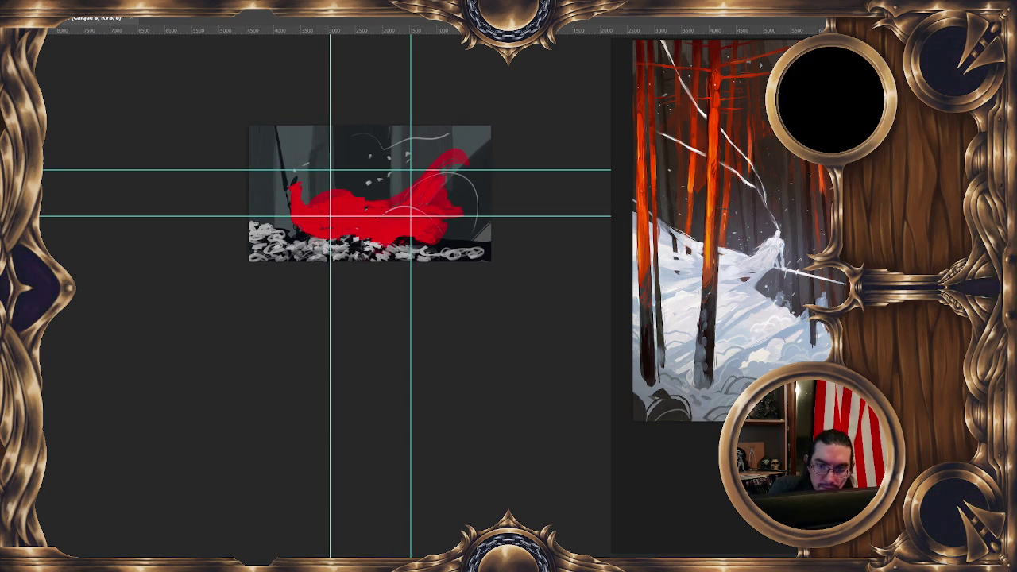
key("Insert")
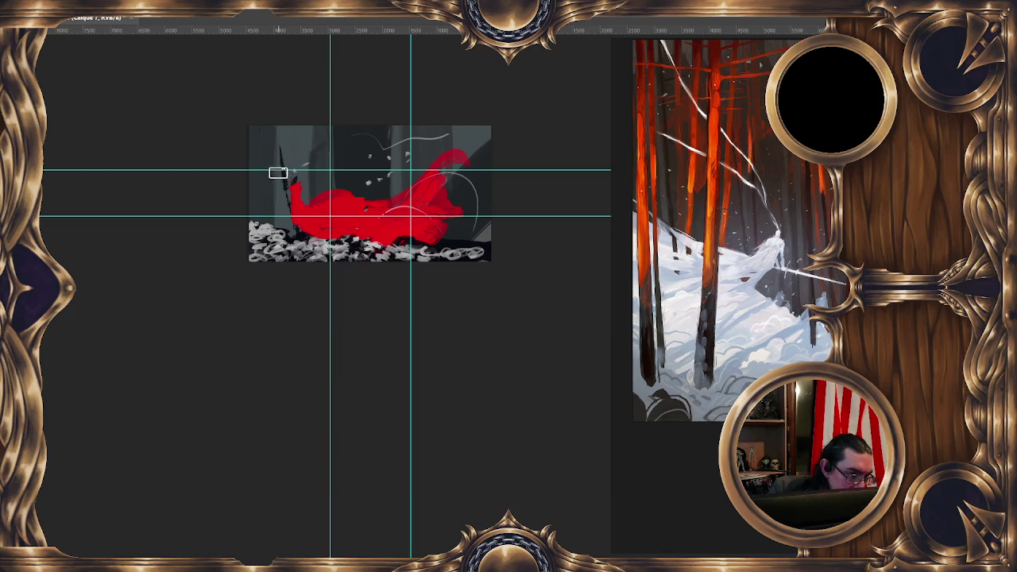
key("bracketleft")
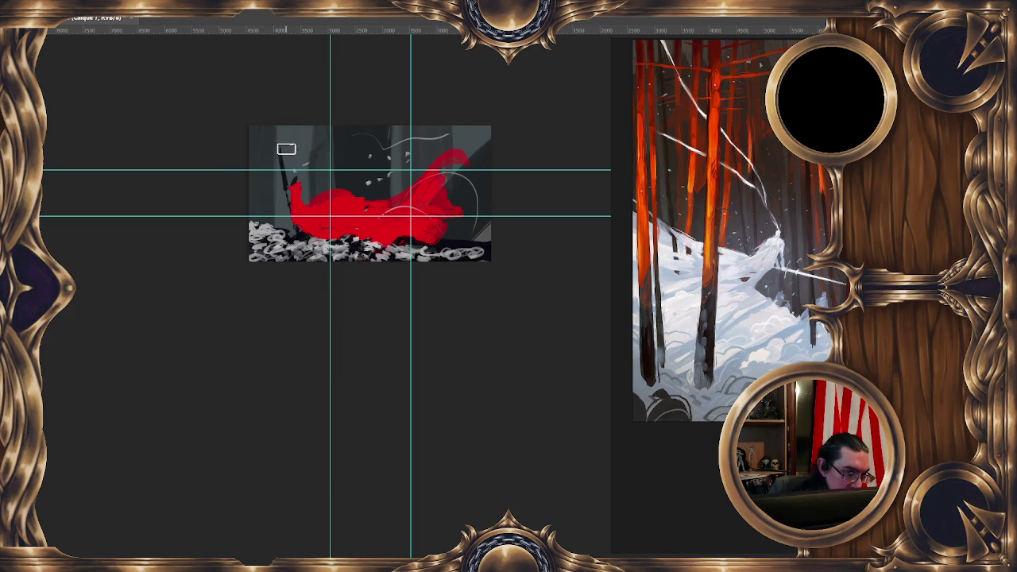
Shrink the brush, then resize it to 78 px and adjust it again for the cape strands.
key("bracketleft")
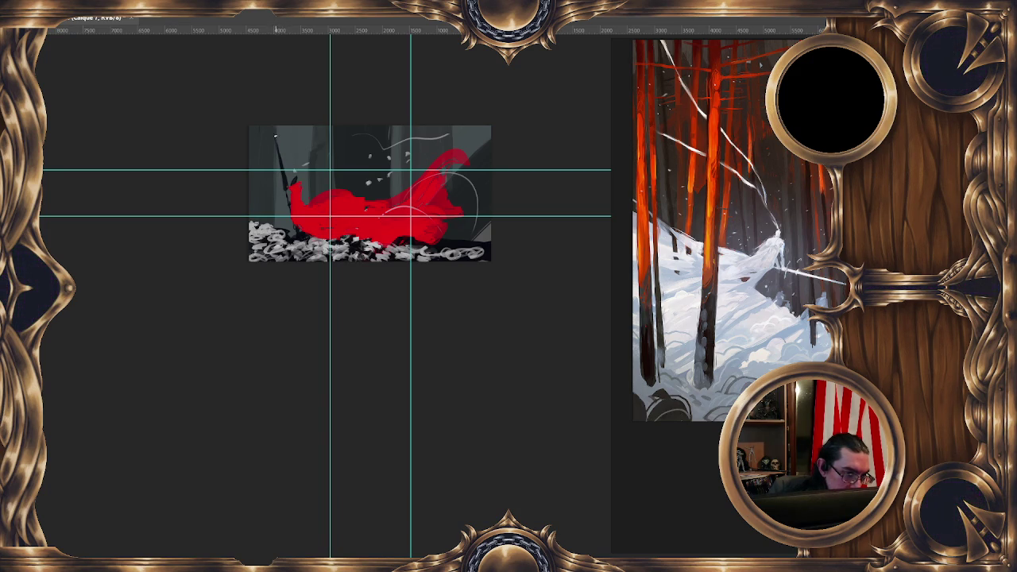
left_click_drag(443, 279, 446, 262)
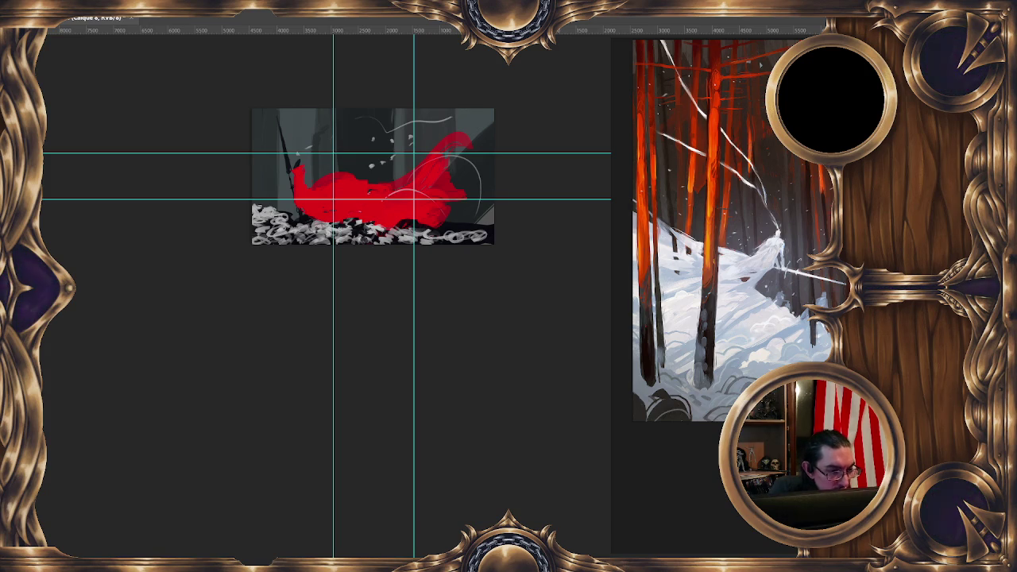
left_click_drag(366, 191, 370, 197)
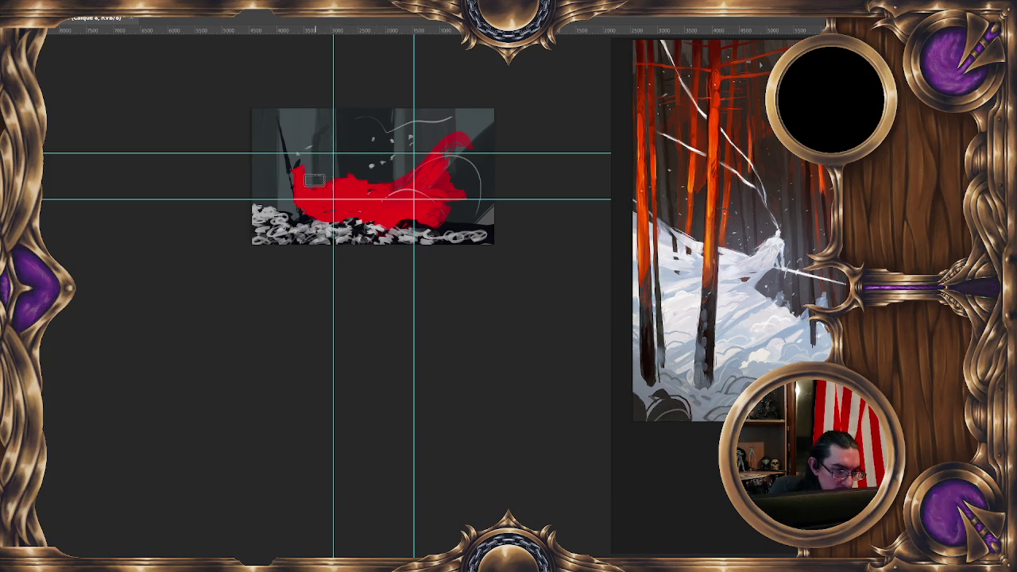
left_click_drag(311, 191, 309, 193)
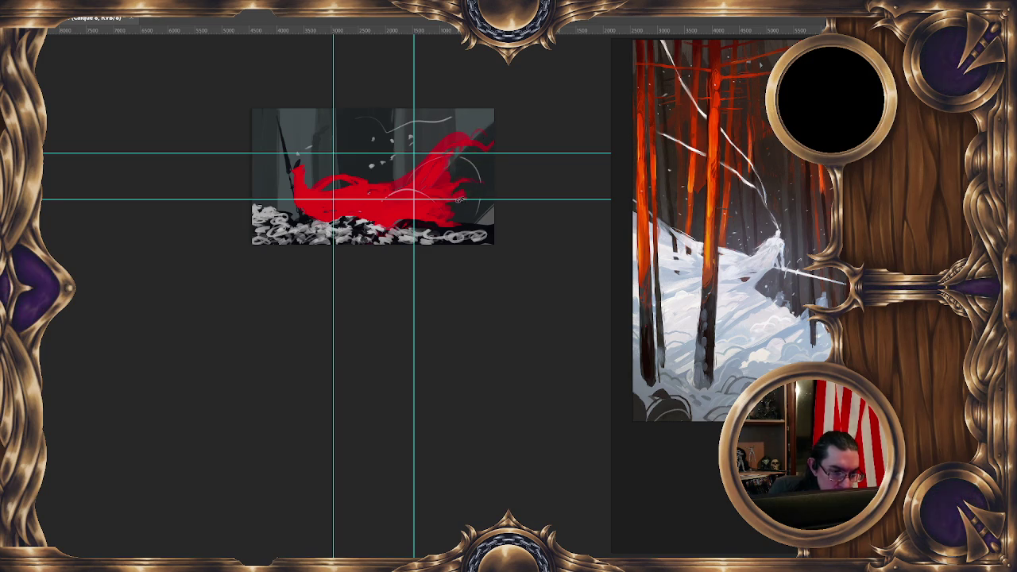
Zoom the reference board to the red and sunset paintings, then flip the canvas vertically and back.
scroll(769, 323, "down", 5)
scroll(770, 254, "up", 3)
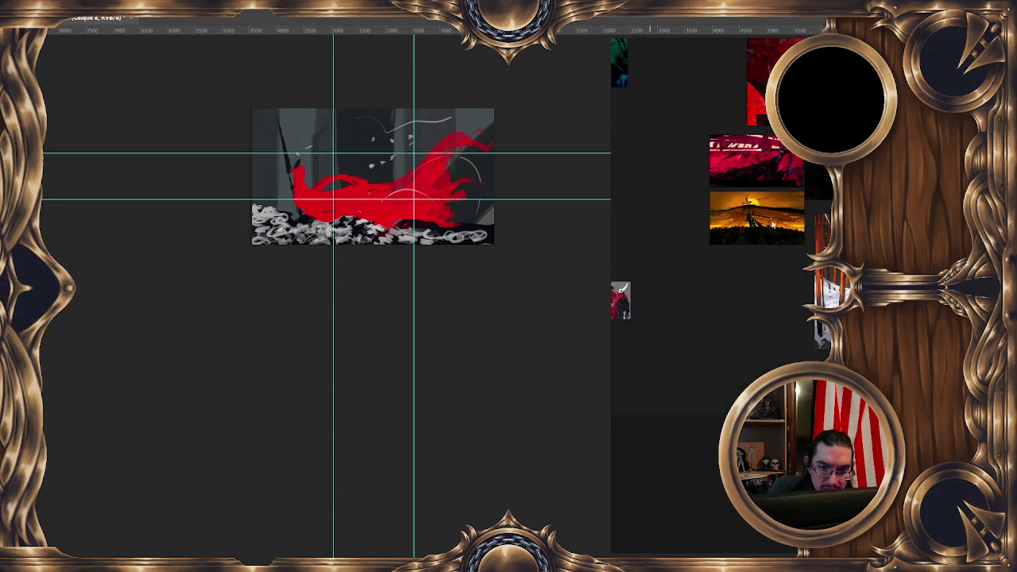
scroll(769, 255, "up", 3)
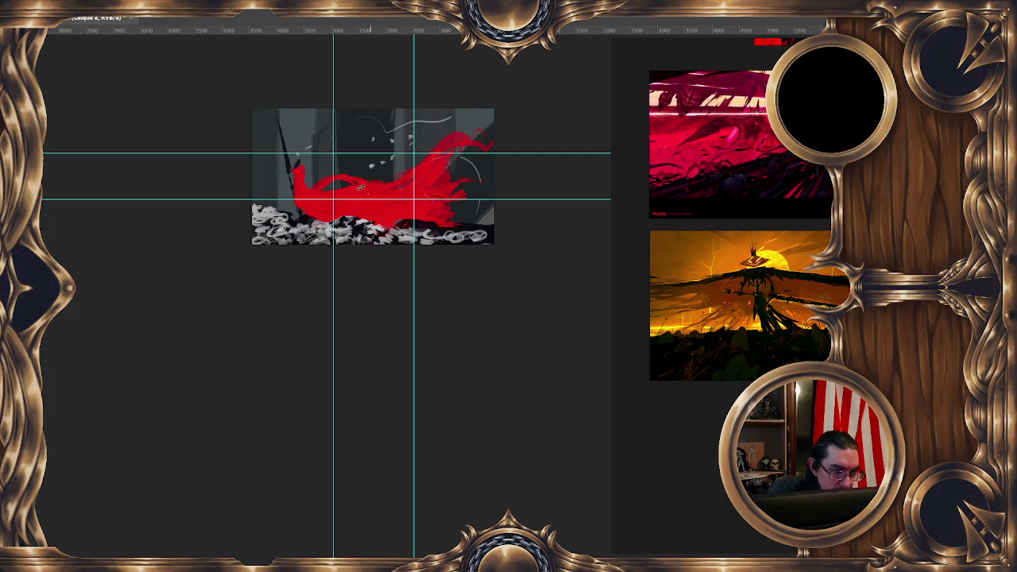
scroll(440, 261, "up", 1)
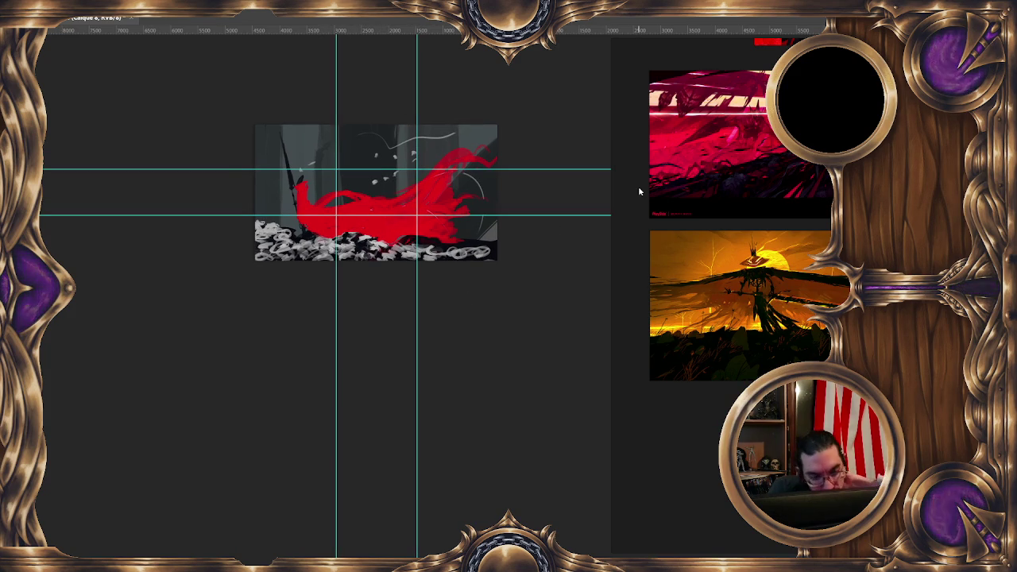
key("shift+v")
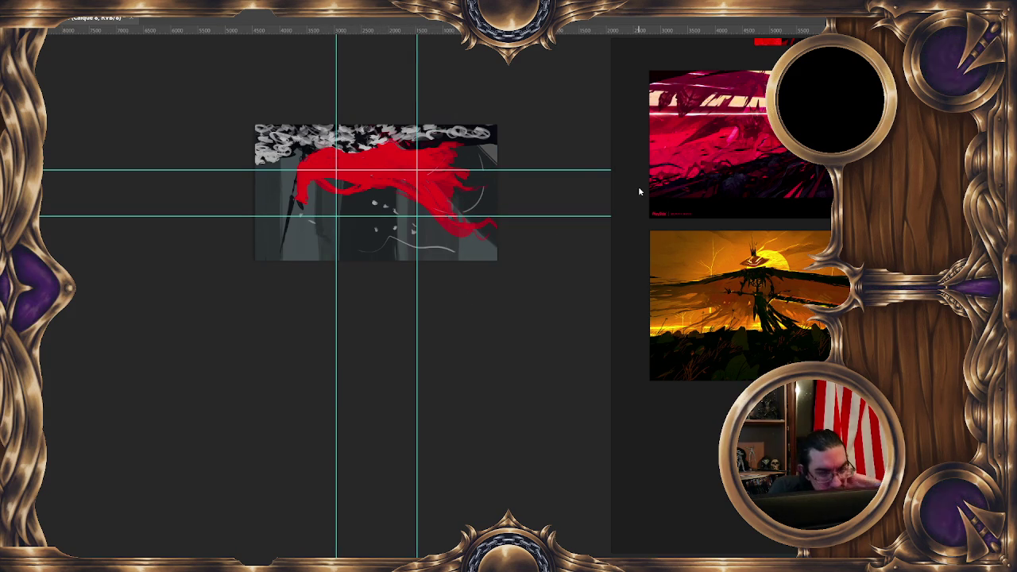
key("shift+v")
left_click_drag(444, 271, 426, 256)
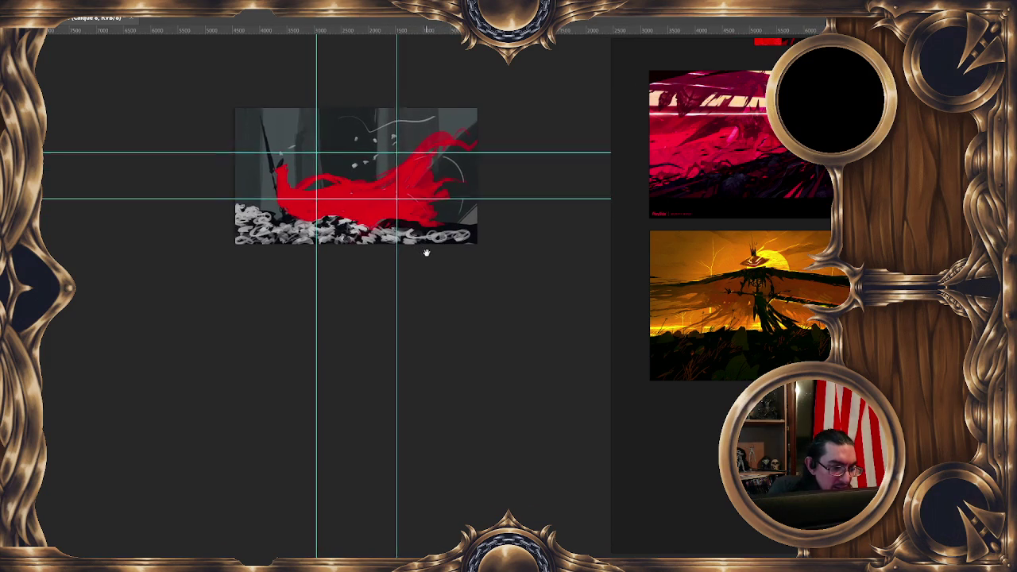
Rotate the image 90° counterclockwise, then 180°, with Image Rotation.
left_click(63, 8)
mouse_move(90, 79)
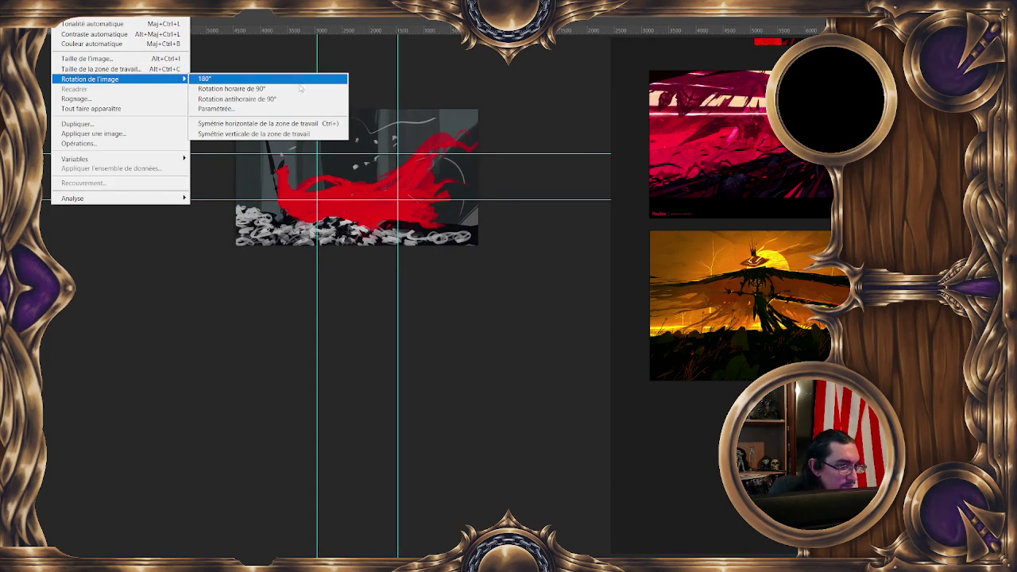
left_click(298, 100)
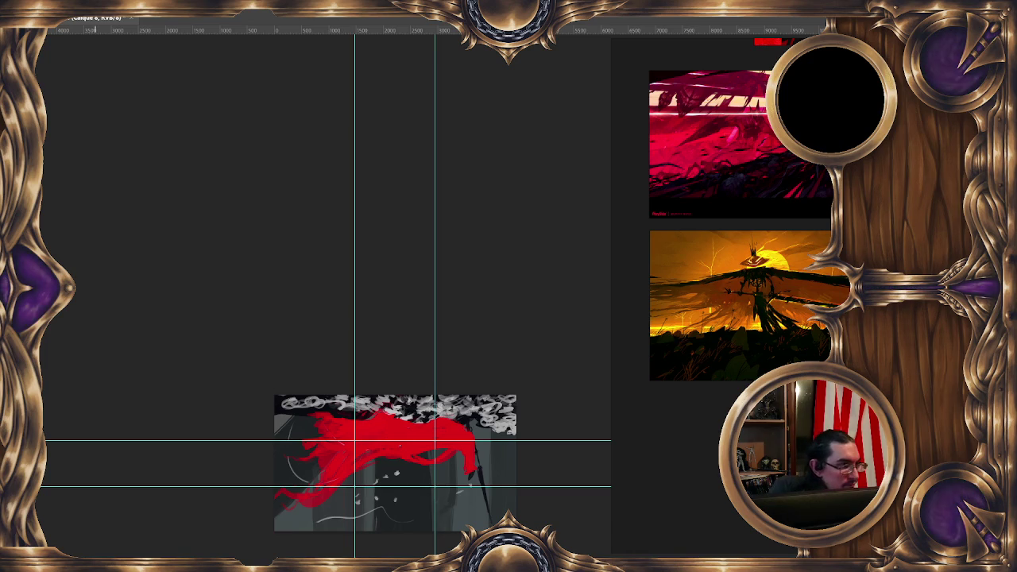
left_click(86, 8)
mouse_move(90, 79)
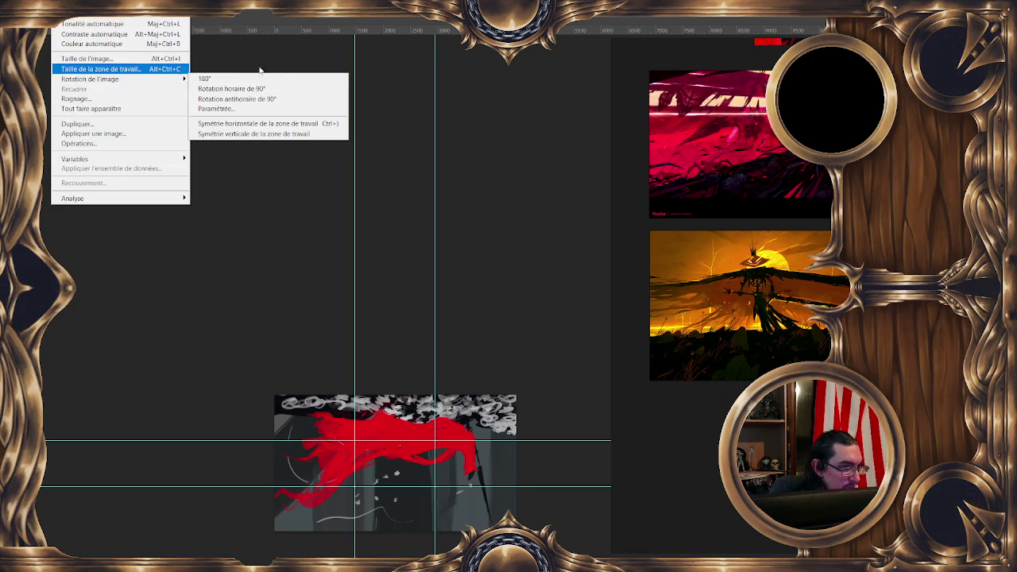
left_click(273, 80)
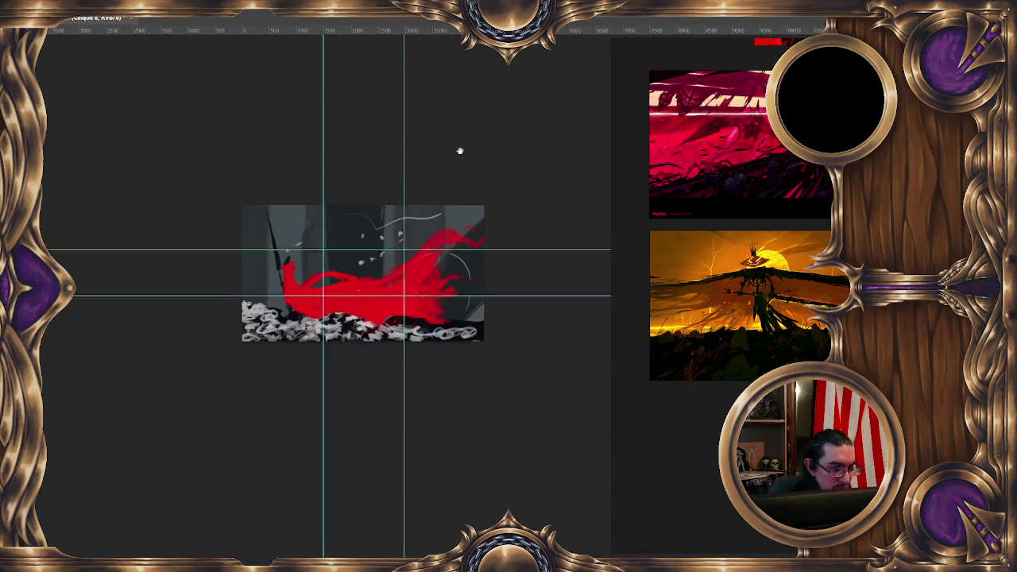
Mirror the painting horizontally and zoom in on it.
scroll(578, 127, "down", 2)
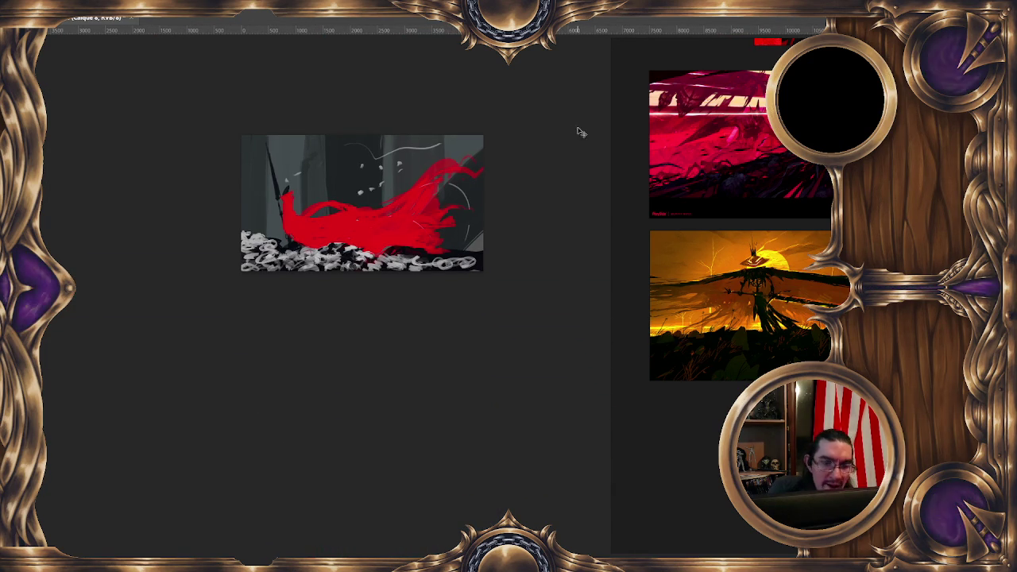
key("m")
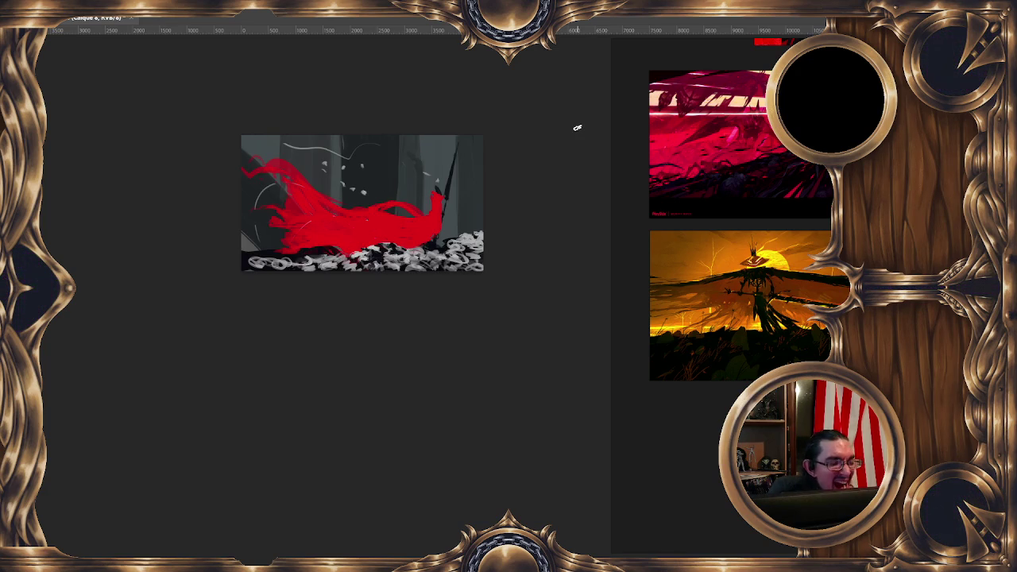
key("m")
key("m")
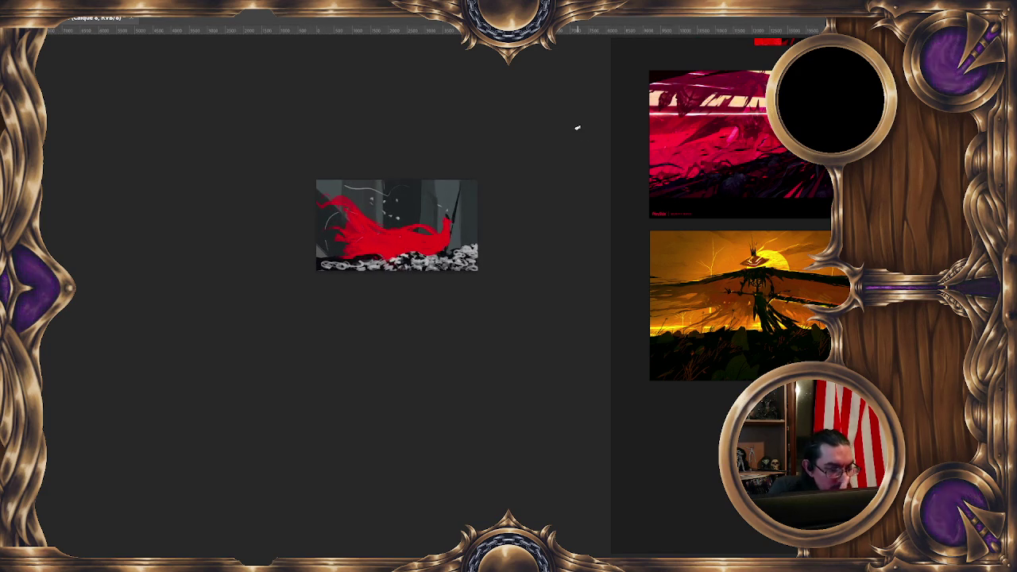
key("plus")
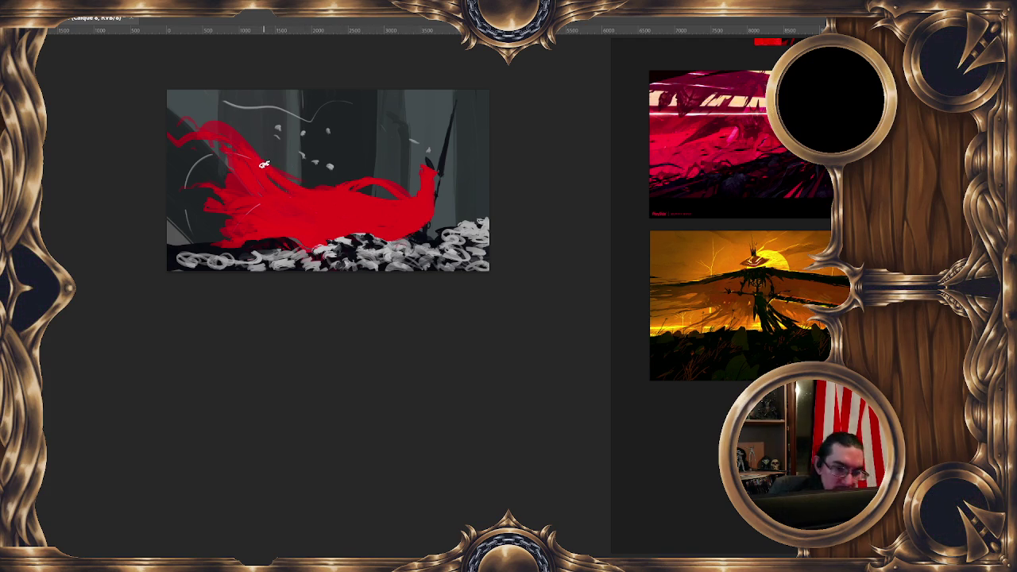
Enlarge the brush to 95 px, turn off the grayscale preview, and restore the unmirrored view.
left_click_drag(313, 169, 312, 183)
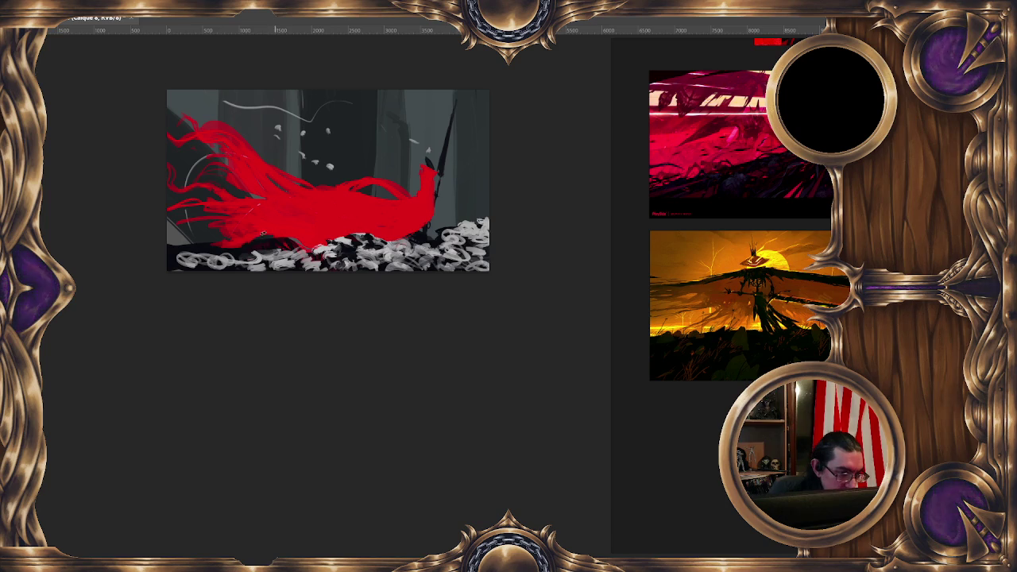
key("minus")
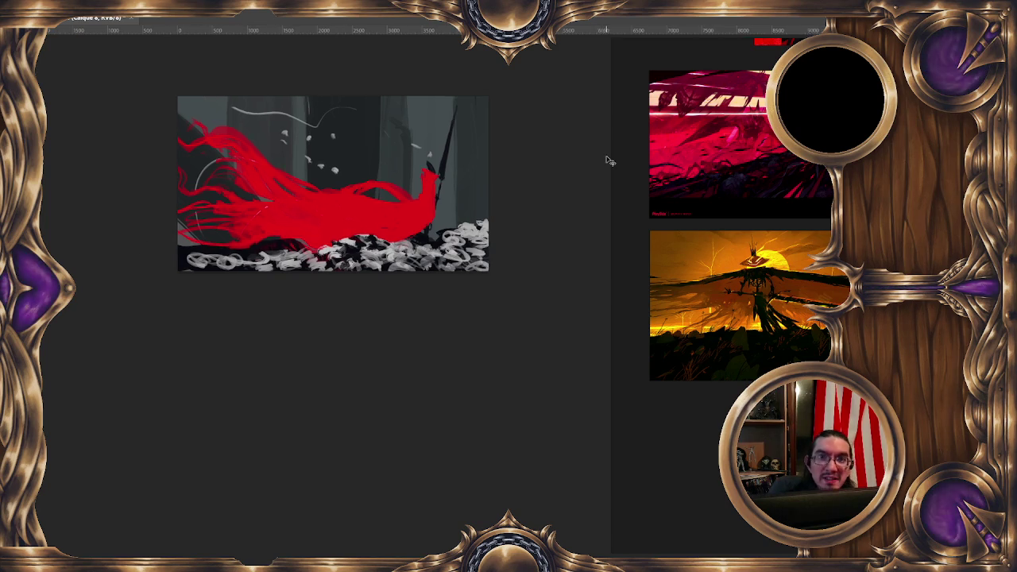
key("m")
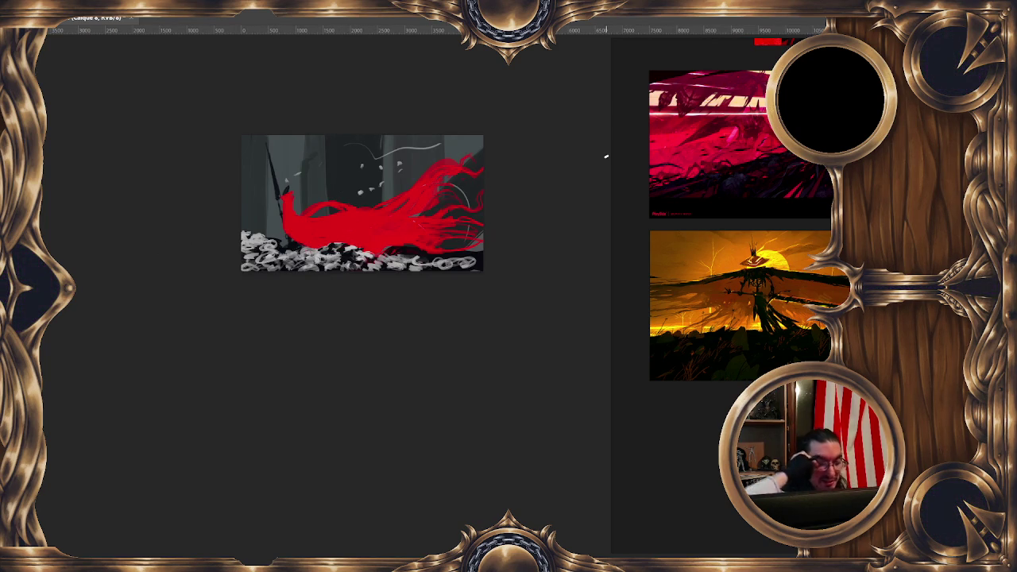
key("ctrl+y")
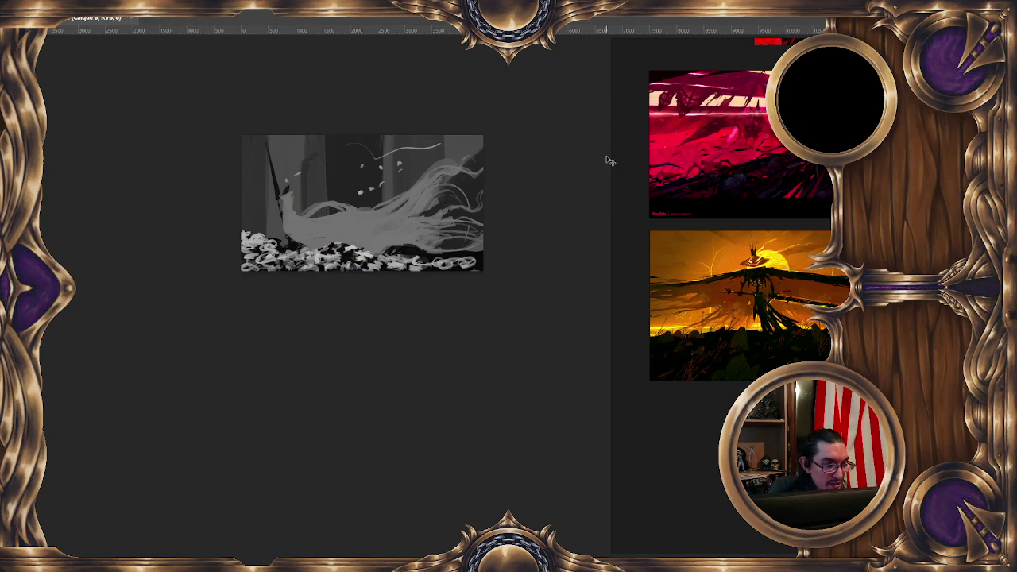
key("ctrl+minus")
key("ctrl+y")
key("ctrl+plus")
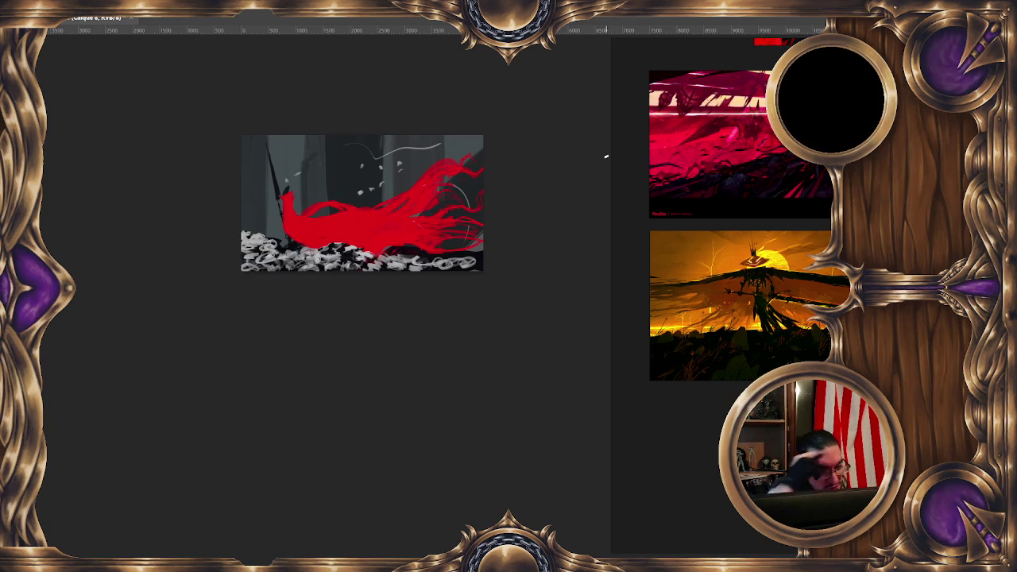
key("ctrl+minus")
key("m")
key("m")
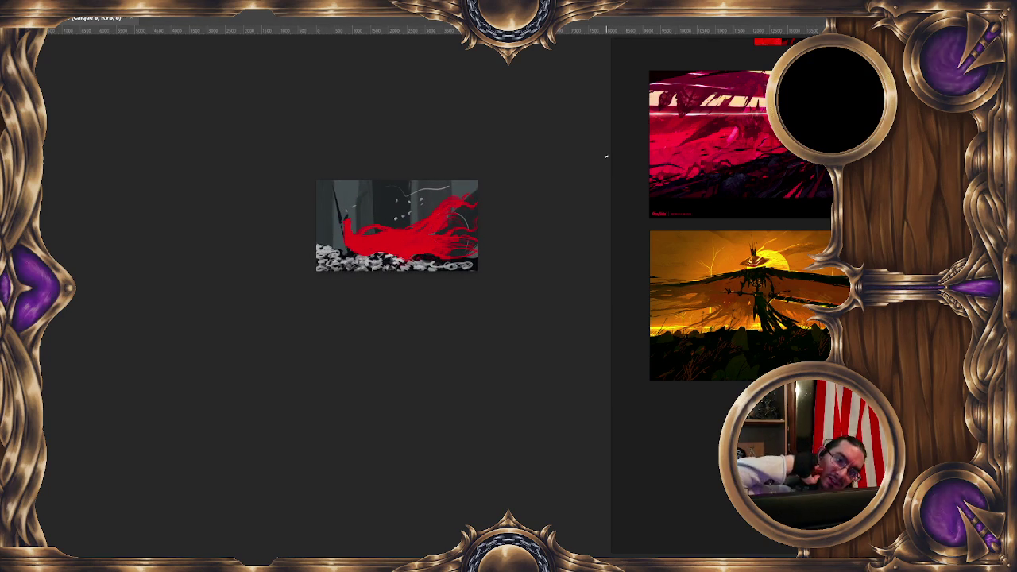
Zoom in and paint a pointed red hood over the figure's head with a ~39 px brush.
scroll(607, 161, "up", 3)
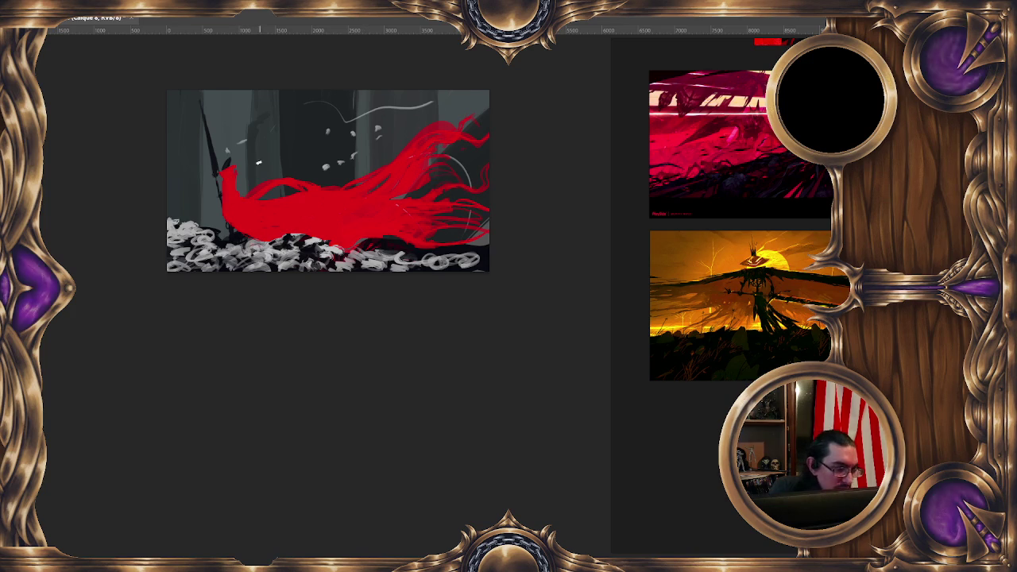
key("[")
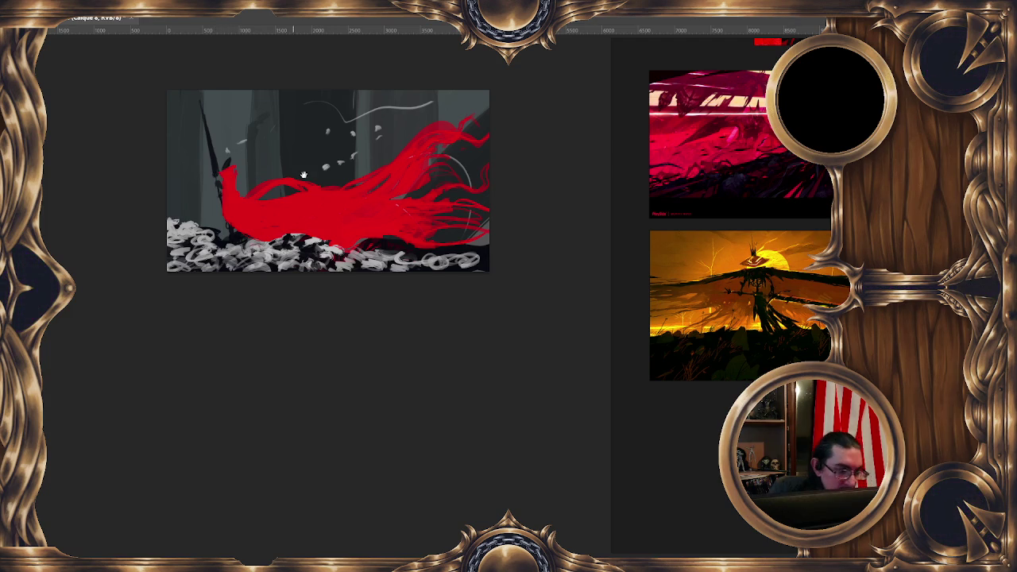
left_click_drag(233, 173, 239, 149)
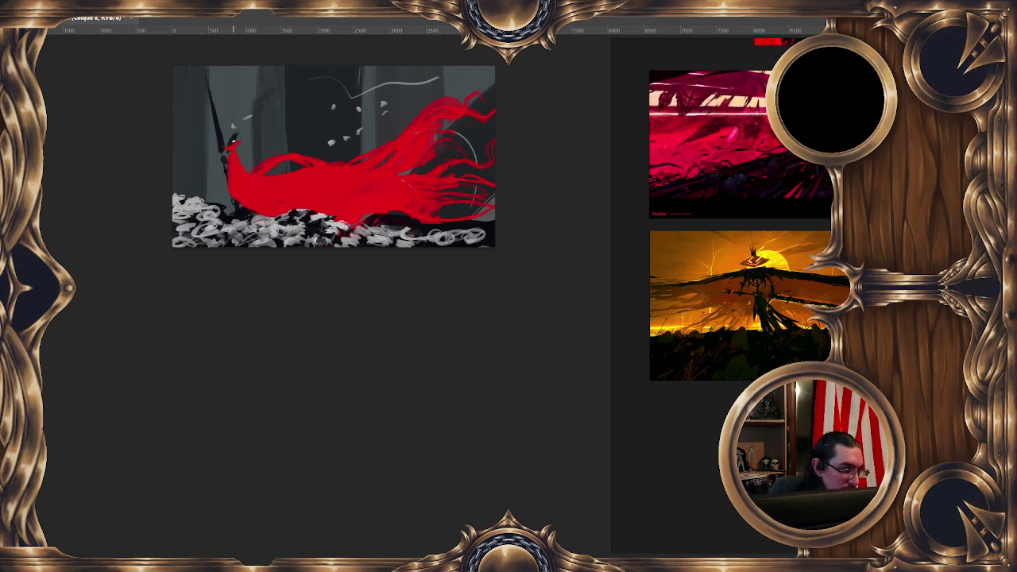
left_click_drag(262, 122, 270, 164)
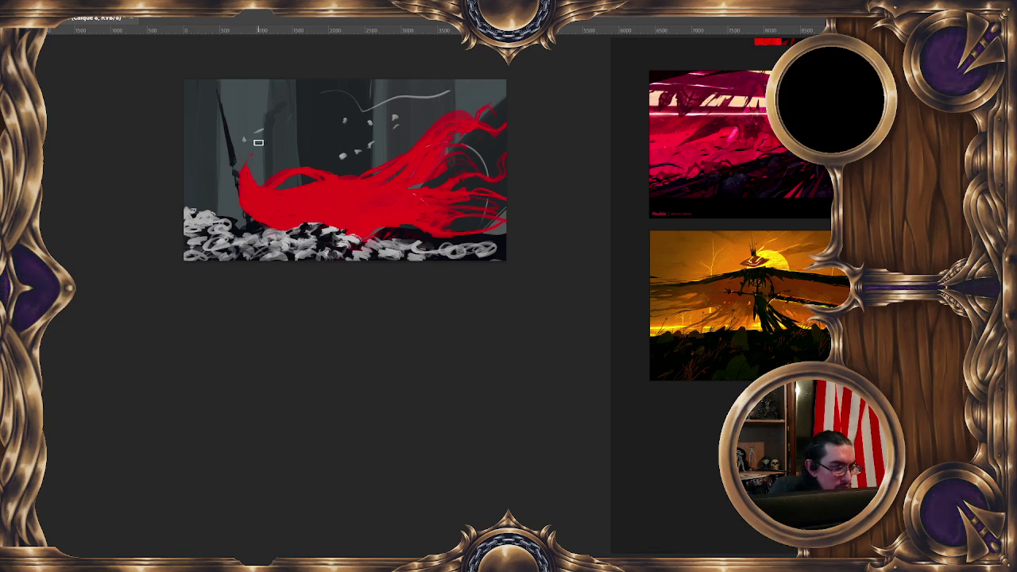
Mirror the canvas view and zoom through the red-caped knight references.
key("m")
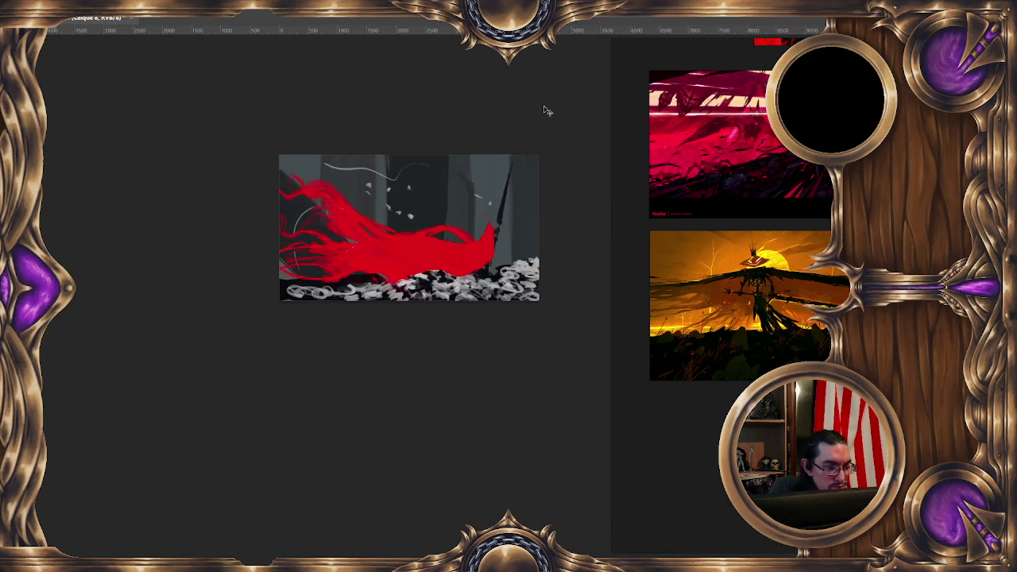
scroll(378, 212, "up", 3)
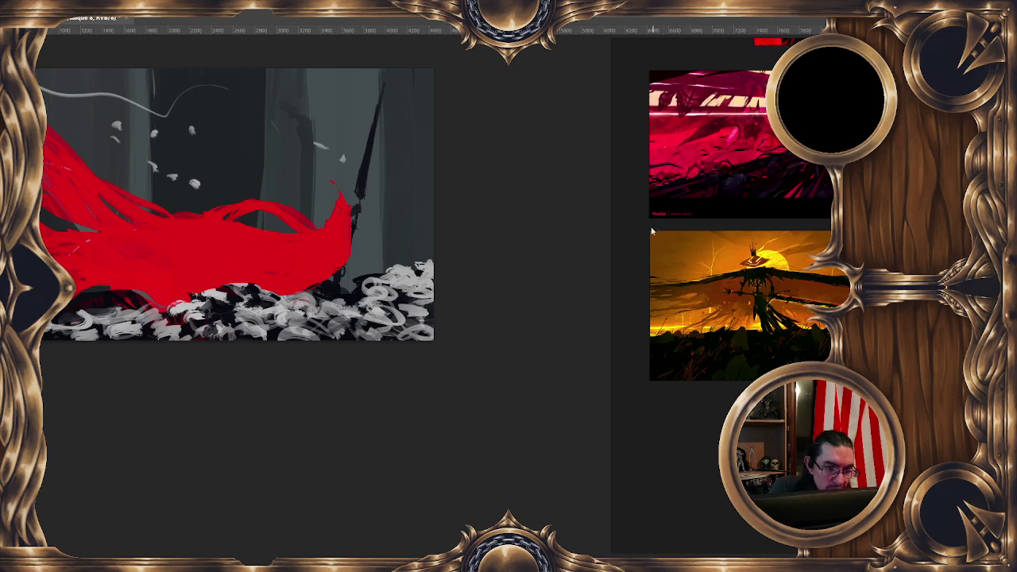
scroll(684, 263, "down", 3)
scroll(707, 286, "down", 2)
scroll(779, 345, "up", 3)
scroll(736, 324, "up", 2)
scroll(736, 325, "down", 1)
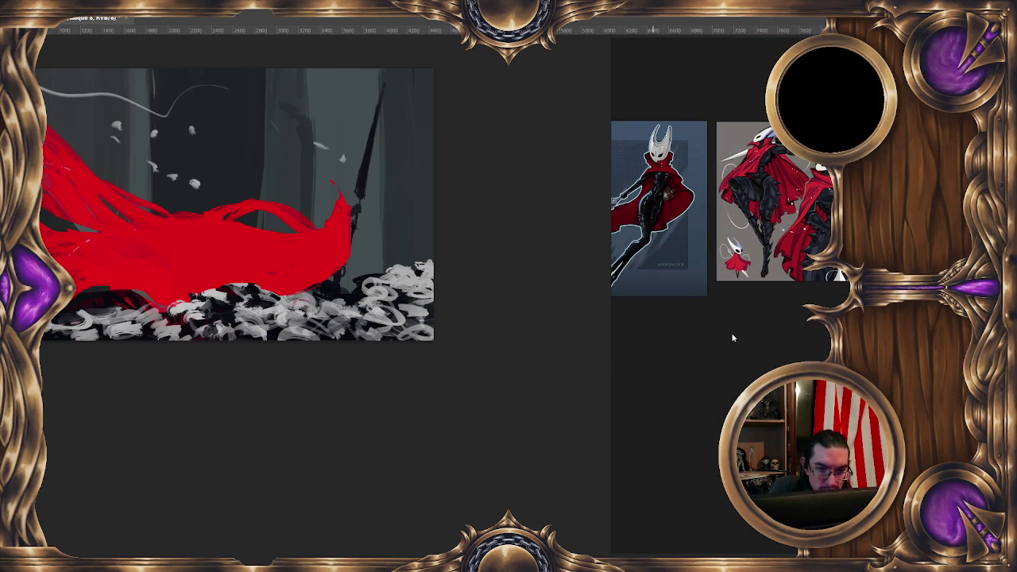
scroll(732, 336, "up", 1)
scroll(735, 336, "up", 1)
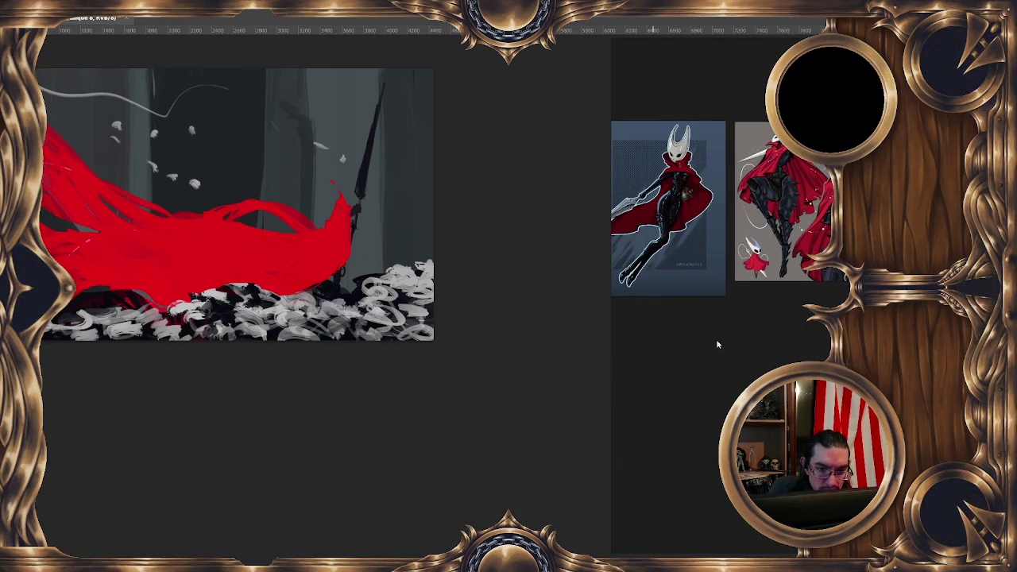
Sample the cloak's red and paint the hood tip taller, checking against the references.
left_click(342, 200, "alt")
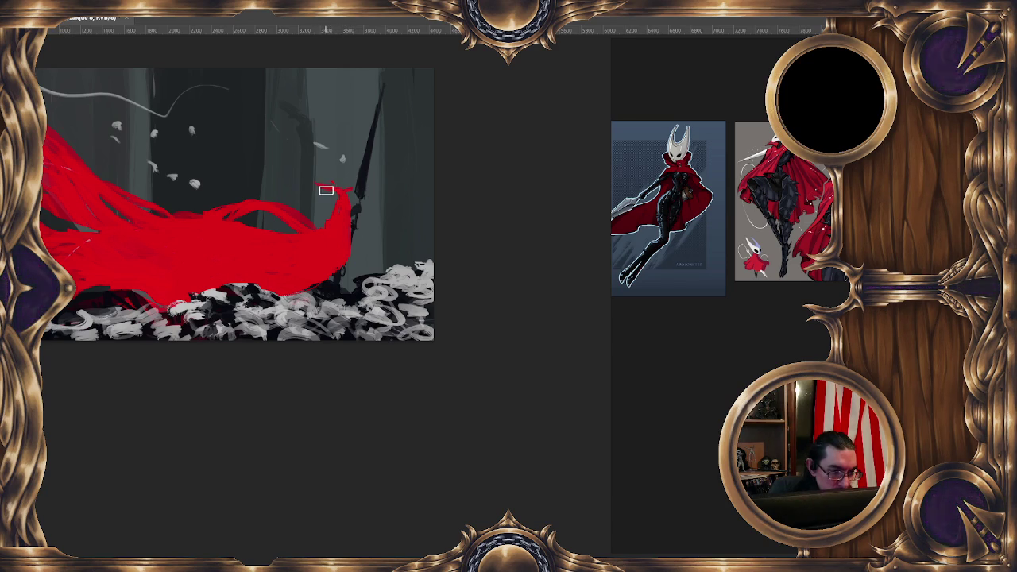
scroll(715, 207, "down", 5)
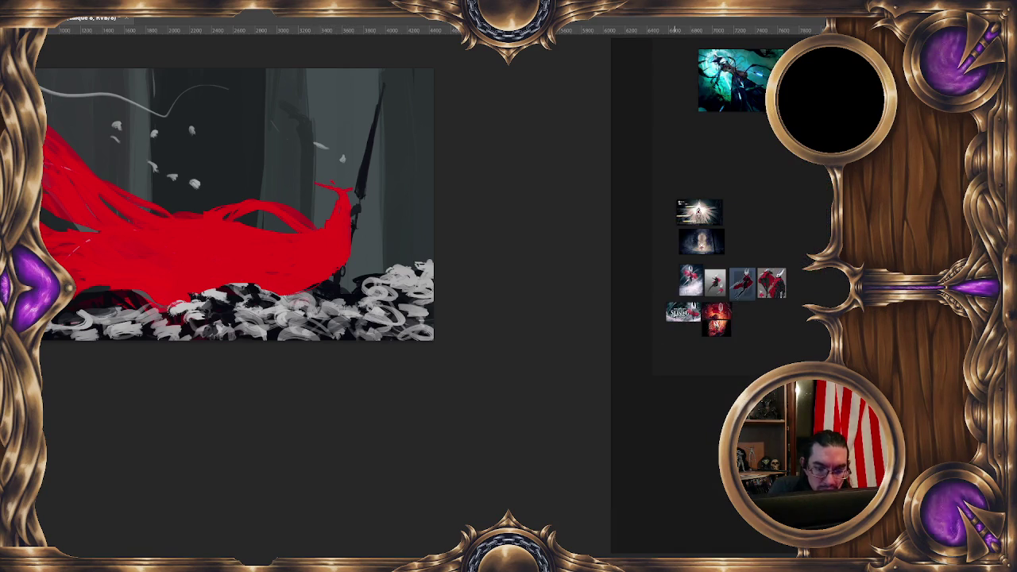
scroll(702, 535, "up", 5)
scroll(703, 535, "down", 2)
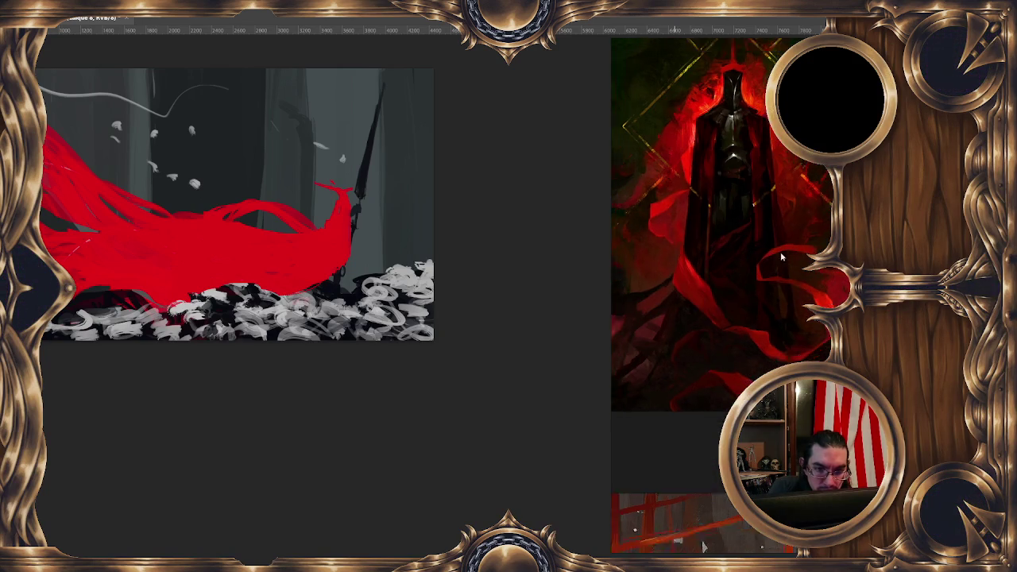
scroll(737, 270, "down", 2)
scroll(737, 269, "down", 1)
scroll(715, 292, "up", 1)
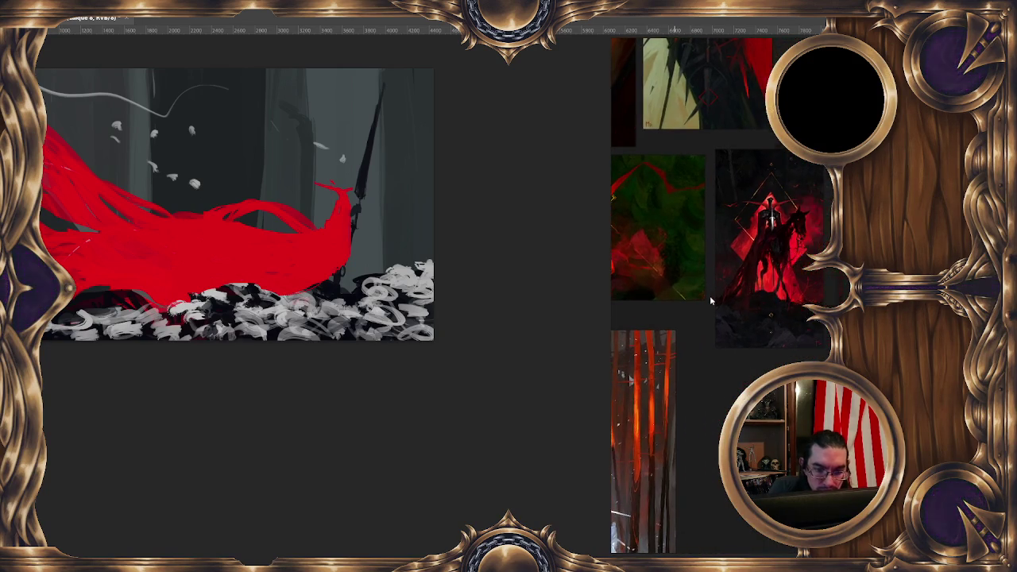
scroll(710, 296, "up", 1)
scroll(727, 303, "up", 1)
scroll(728, 302, "down", 2)
scroll(733, 290, "up", 1)
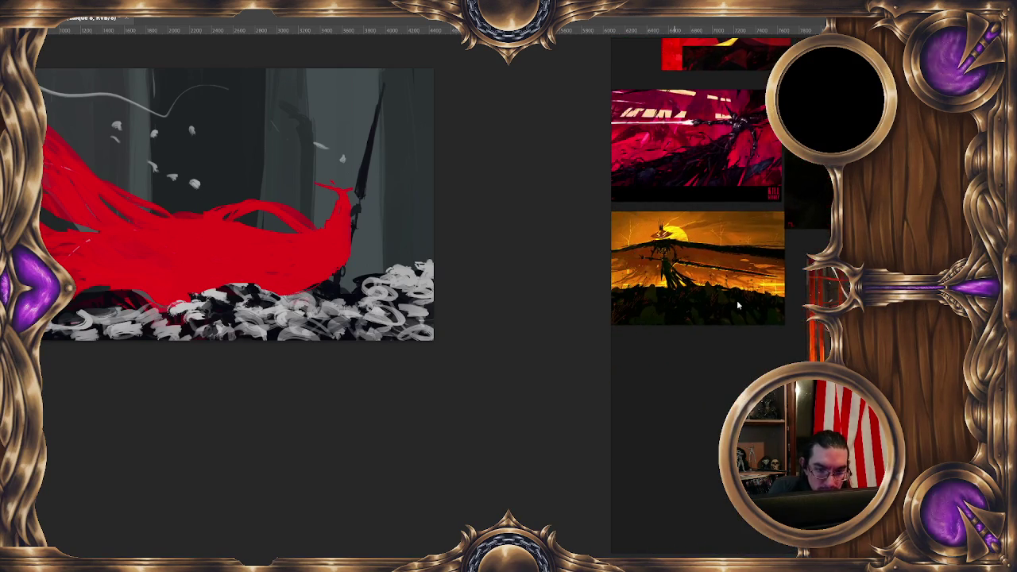
scroll(737, 282, "up", 1)
scroll(739, 278, "up", 1)
scroll(738, 279, "up", 2)
scroll(743, 275, "up", 1)
scroll(749, 272, "up", 1)
scroll(757, 269, "up", 1)
scroll(757, 269, "up", 1)
scroll(716, 278, "down", 1)
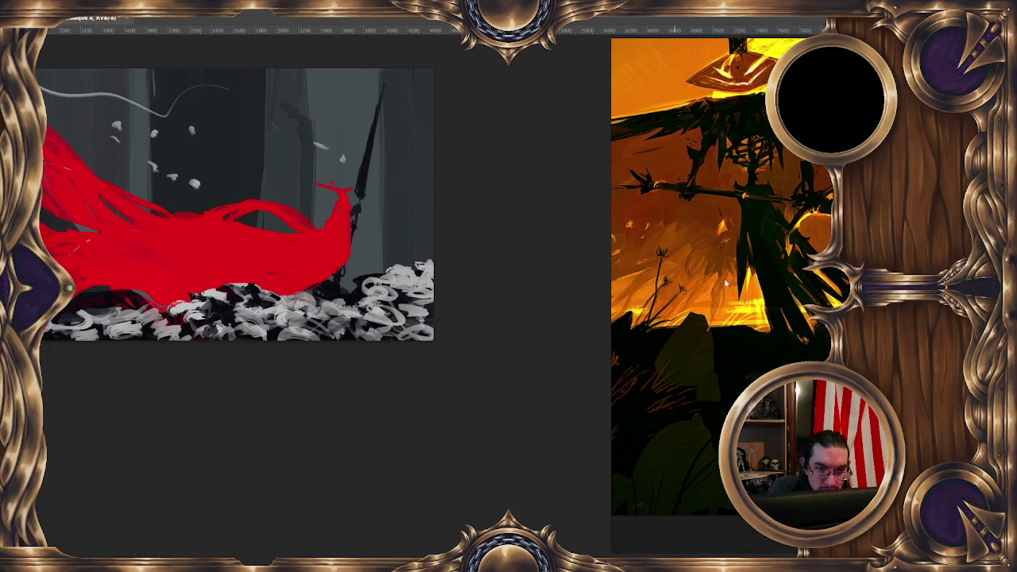
scroll(641, 292, "down", 1)
scroll(640, 292, "down", 2)
left_click_drag(481, 258, 497, 239)
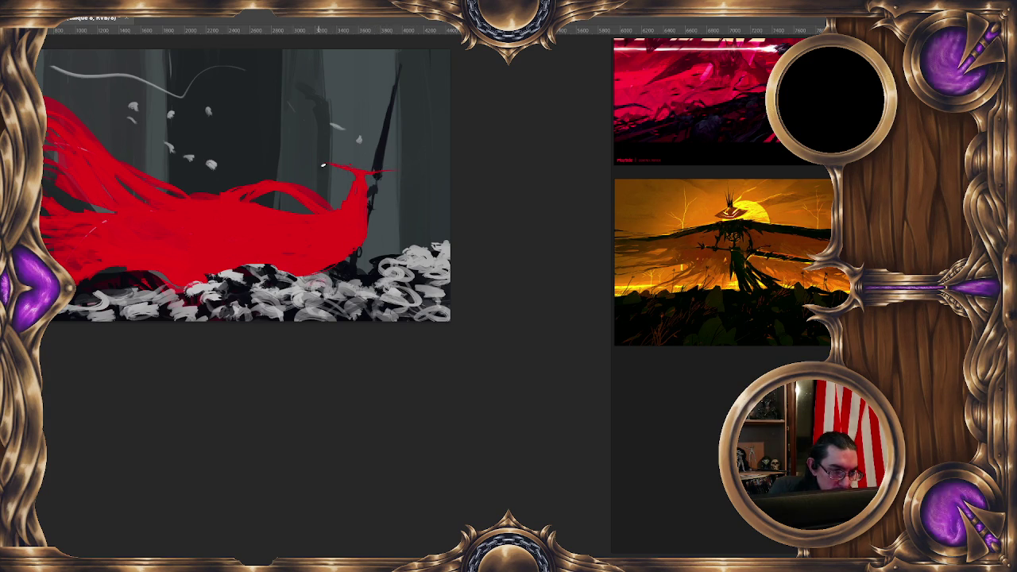
key("minus")
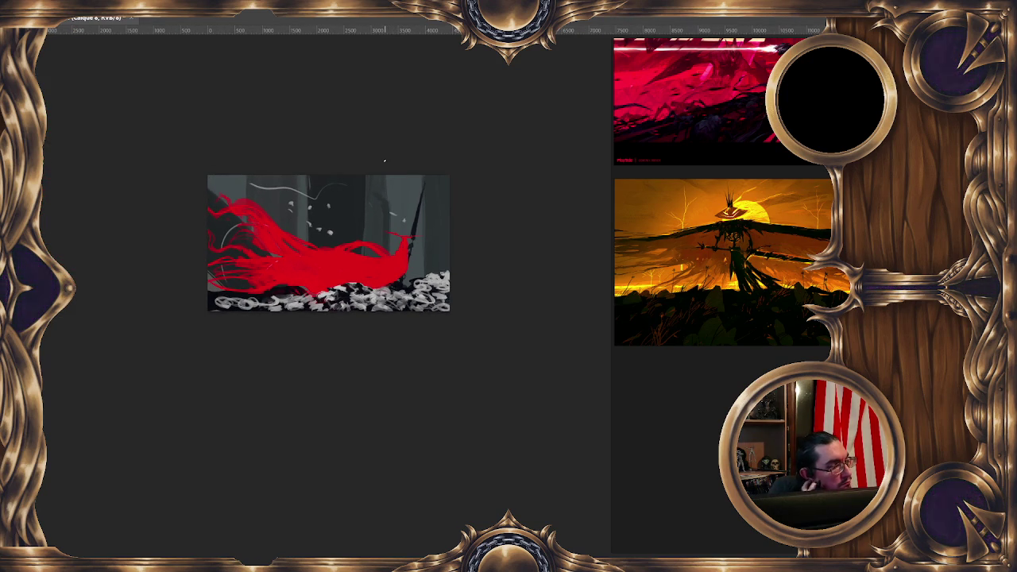
key("plus")
key("plus")
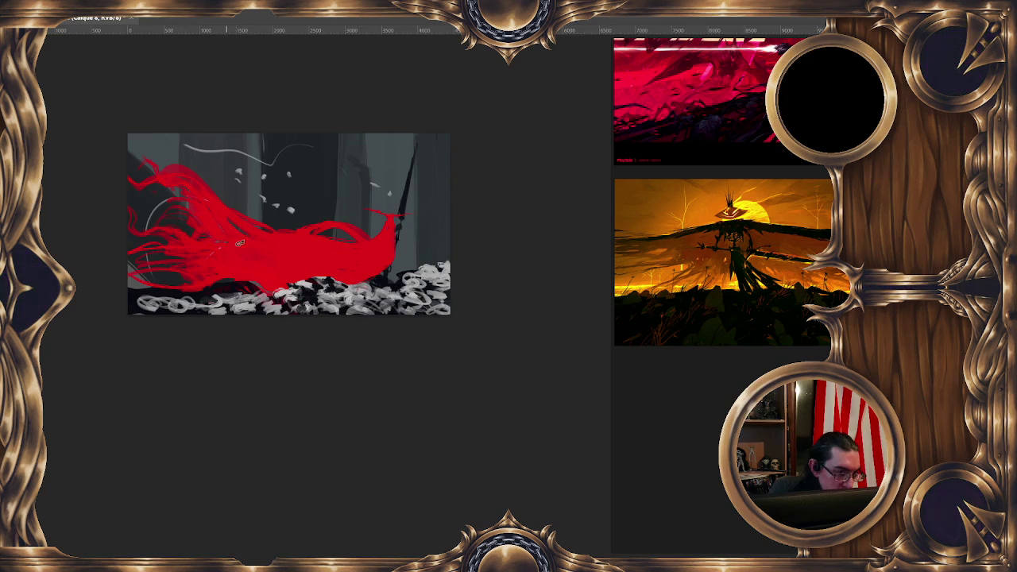
left_click_drag(240, 243, 203, 226)
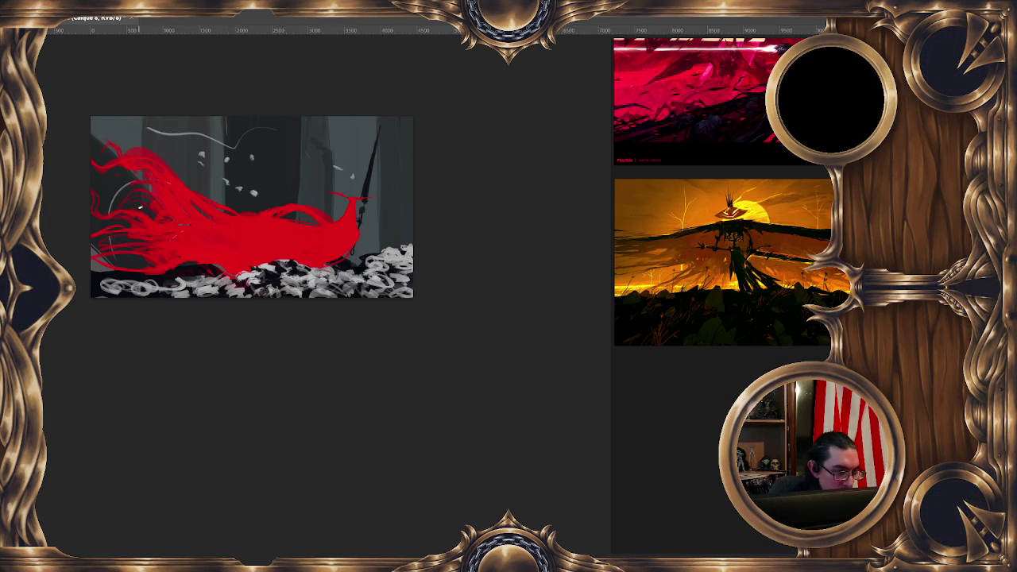
left_click_drag(211, 389, 225, 383)
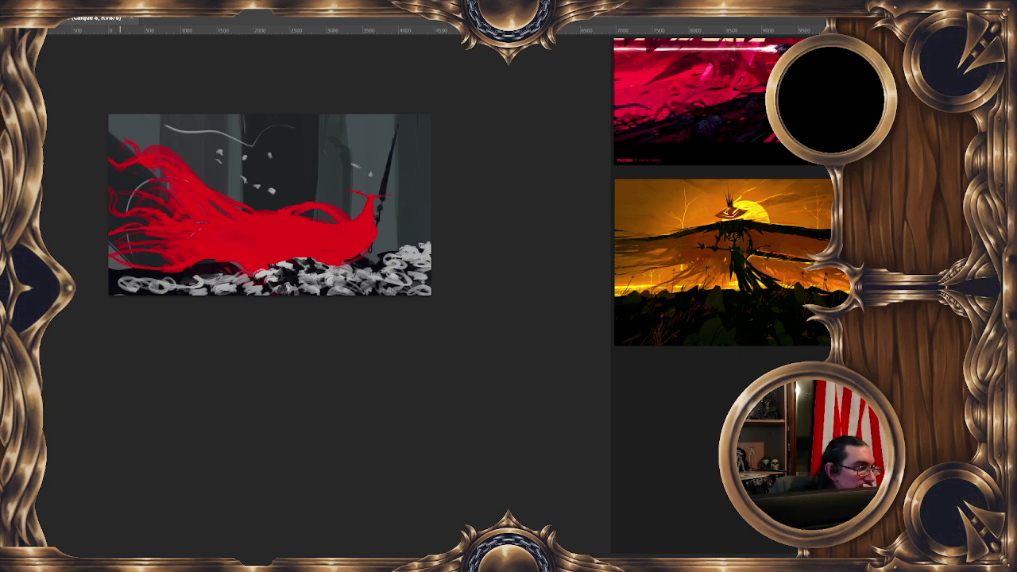
Check the brush Mode list, then zoom out and flip the view back so the staff is on the left.
left_click(151, 17)
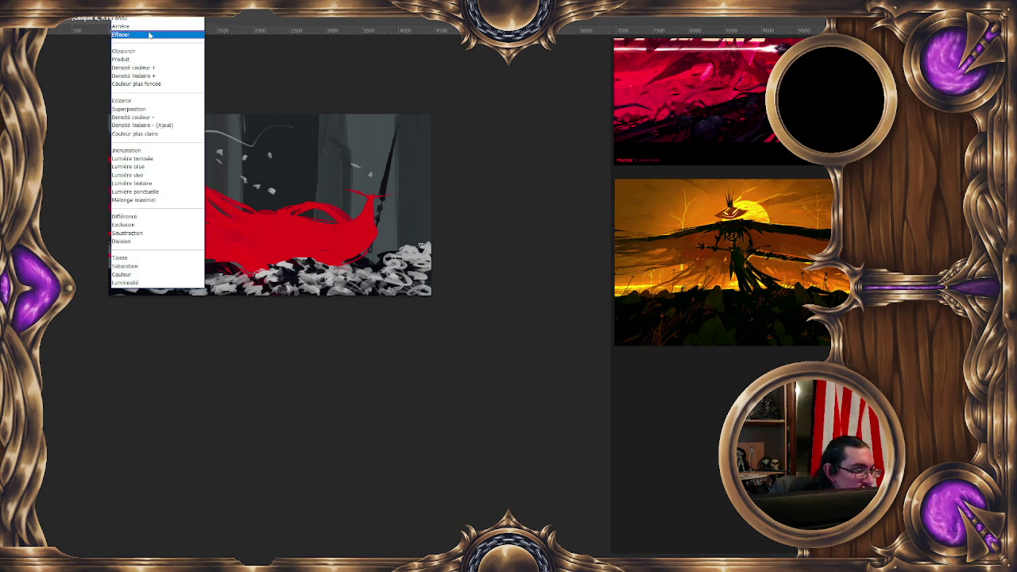
left_click(149, 35)
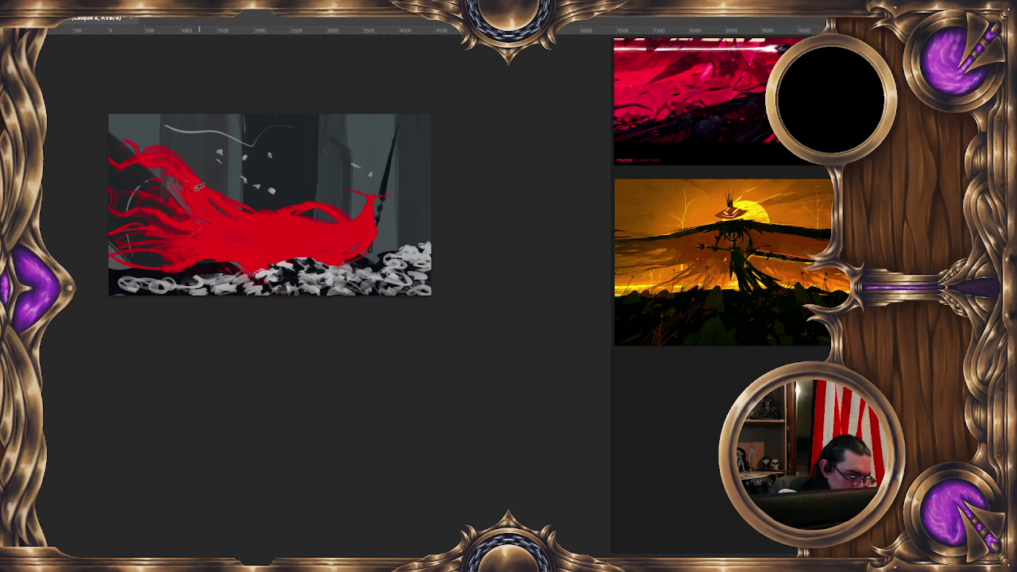
key("minus")
key("m")
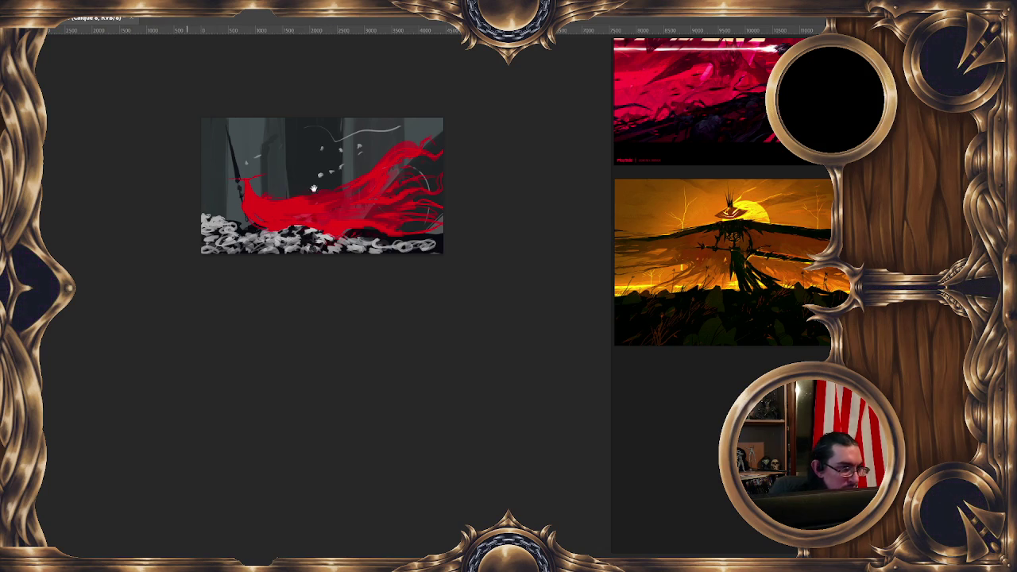
Paint over the white loops at the cape's front with a roughly 782 px brush, mirroring to check.
left_click_drag(314, 189, 290, 171)
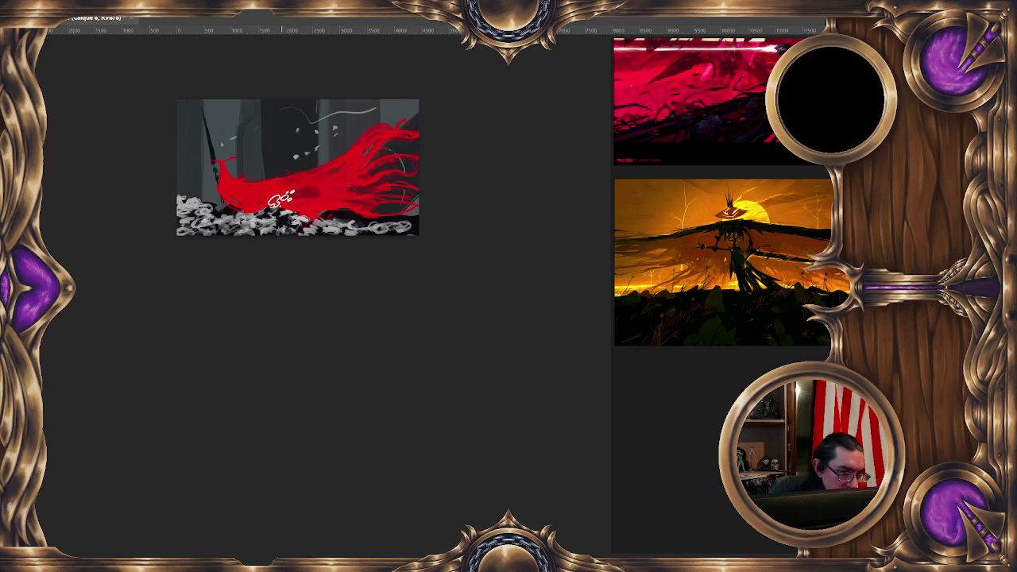
left_click_drag(256, 200, 274, 195)
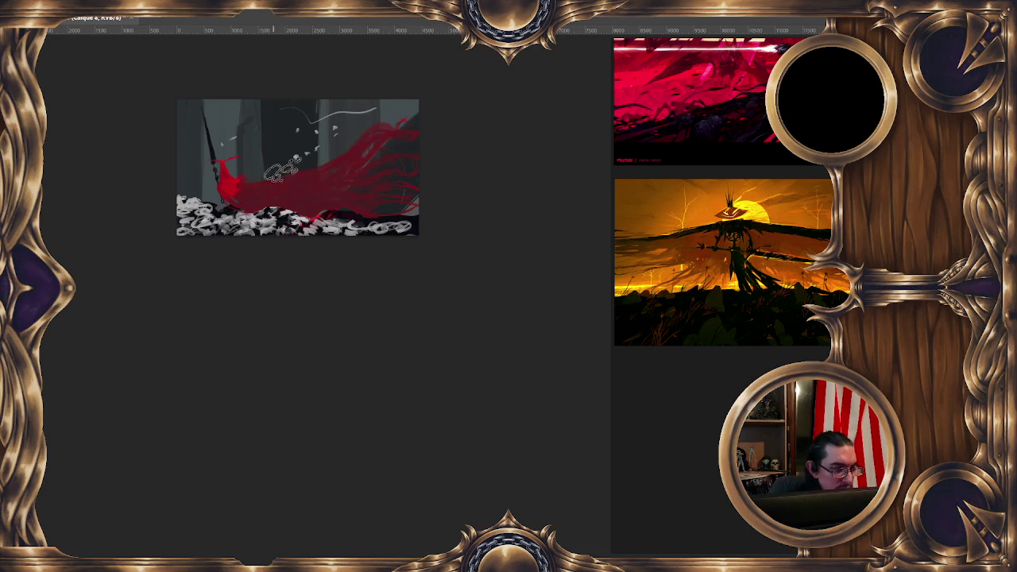
scroll(419, 235, "down", 2)
key("m")
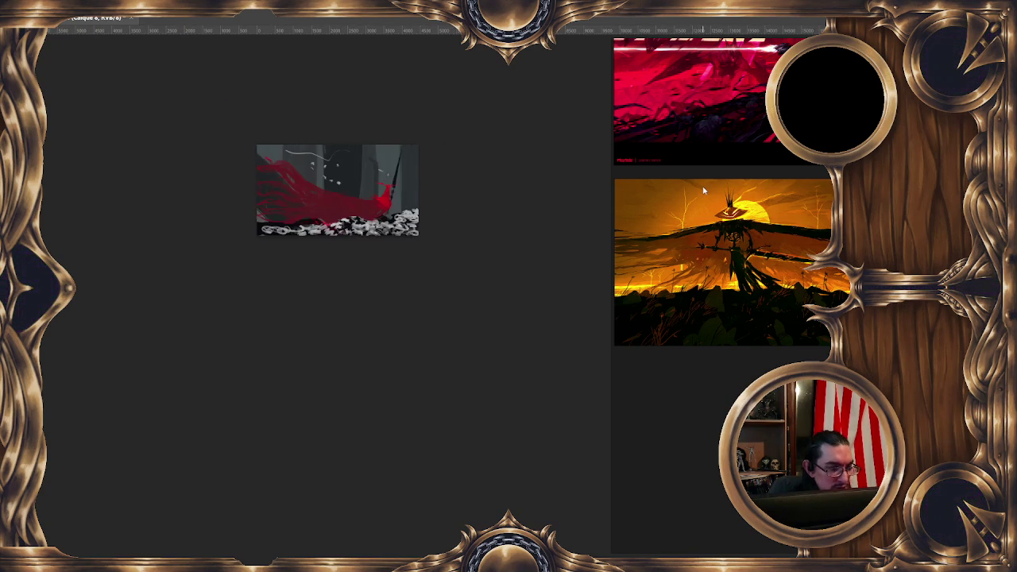
scroll(413, 191, "up", 2)
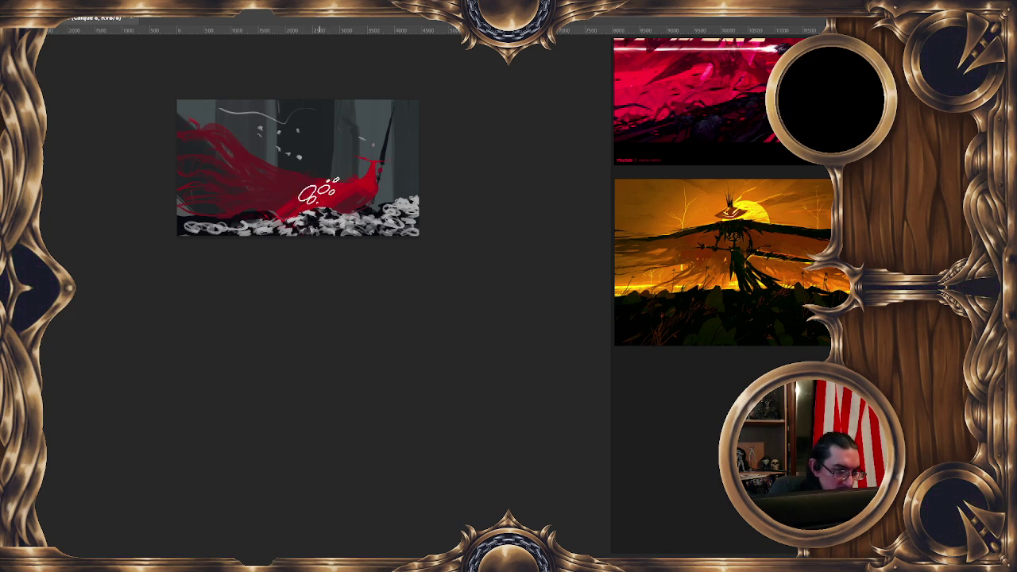
left_click_drag(318, 182, 305, 194)
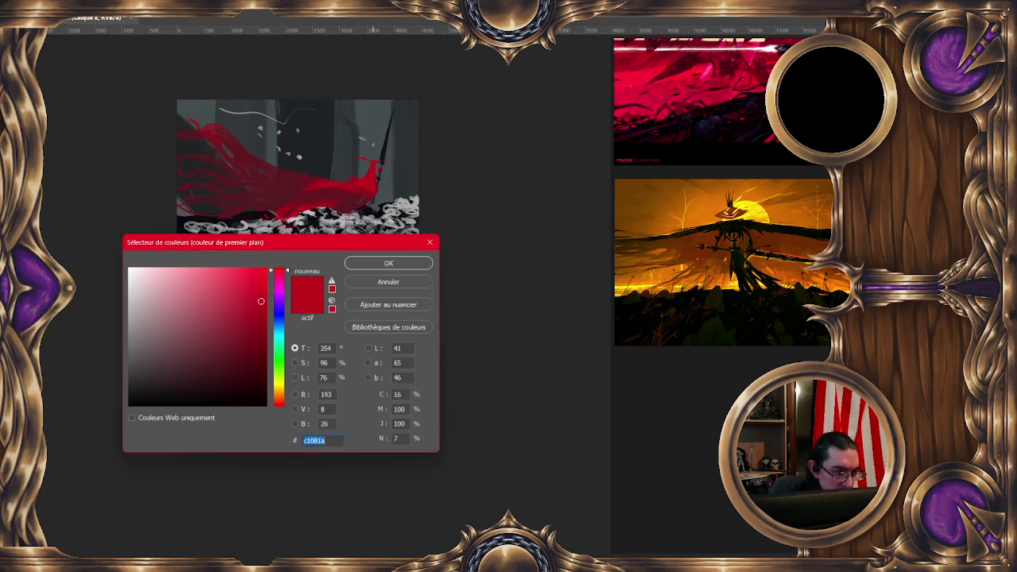
Set the foreground colour to deep red c1081a and paint more cape strokes over the rubble.
key("c")
left_click(365, 267)
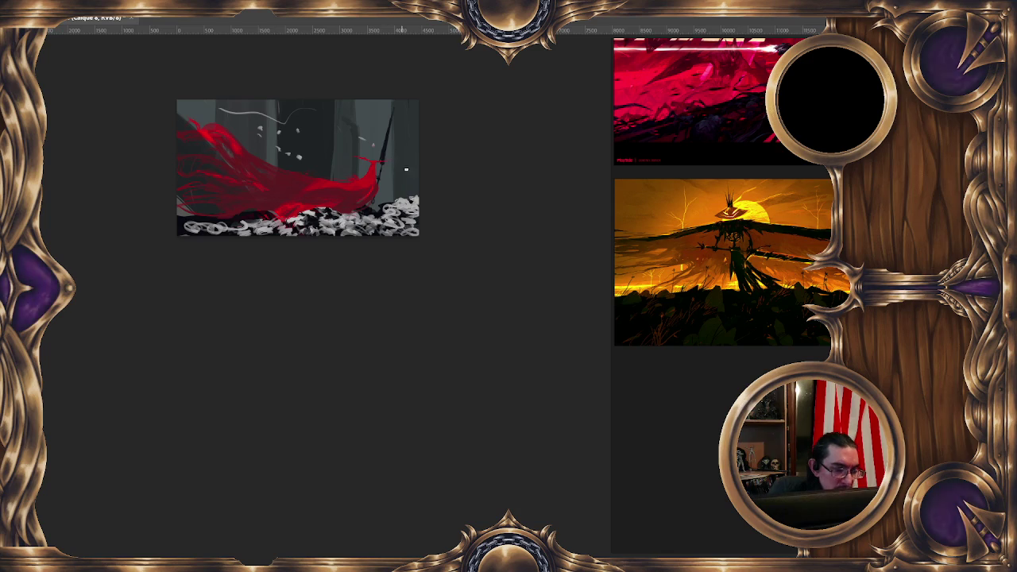
left_click_drag(355, 333, 344, 351)
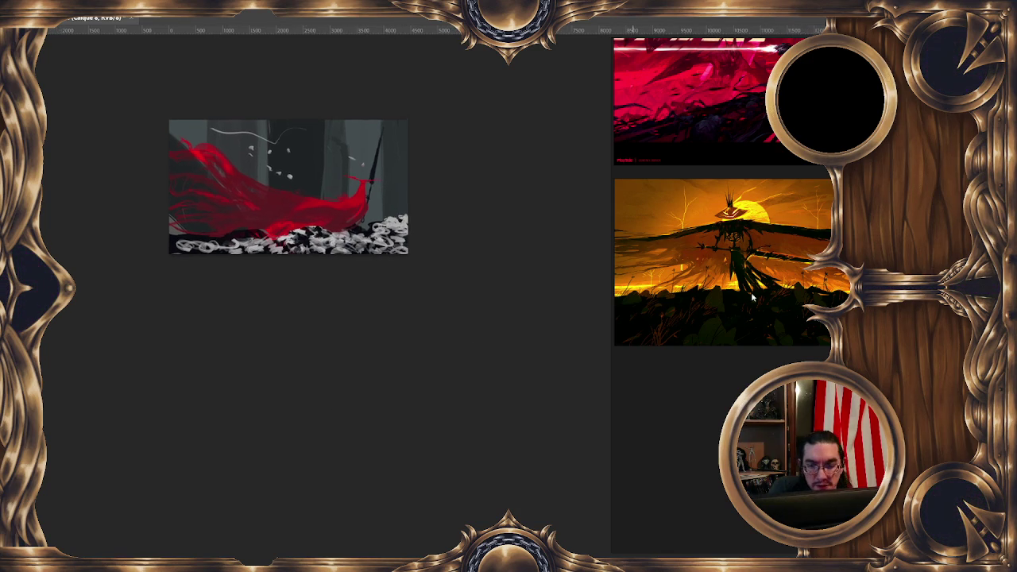
scroll(408, 254, "down", 2)
scroll(409, 255, "down", 1)
scroll(409, 254, "up", 1)
scroll(409, 254, "up", 2)
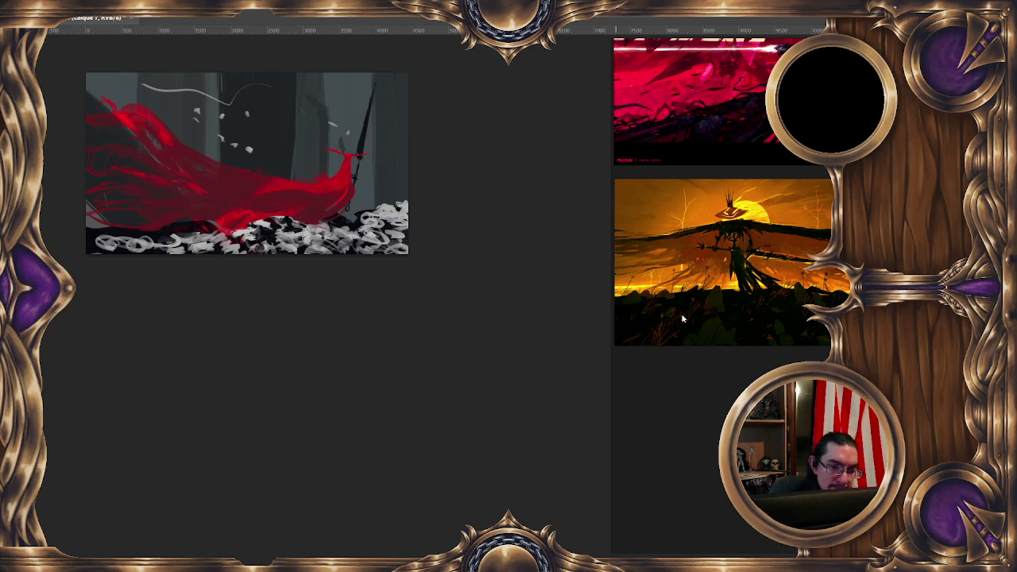
Scroll and zoom the reference board until the red-cloaked Hornet image fills it.
scroll(678, 391, "down", 5)
scroll(759, 225, "up", 5)
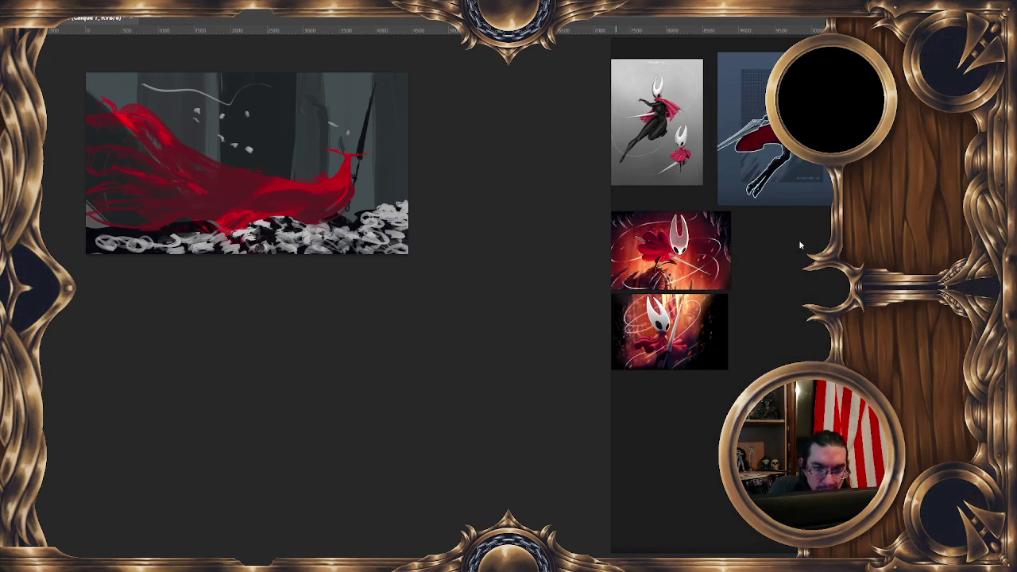
scroll(801, 246, "down", 2)
scroll(688, 378, "down", 1)
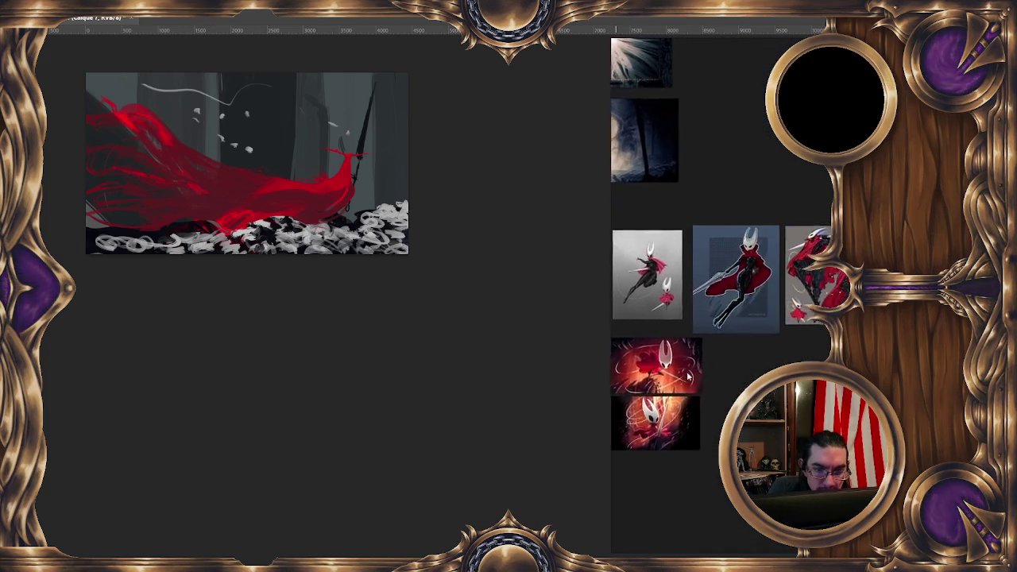
scroll(688, 376, "up", 2)
scroll(707, 358, "down", 2)
scroll(727, 344, "down", 2)
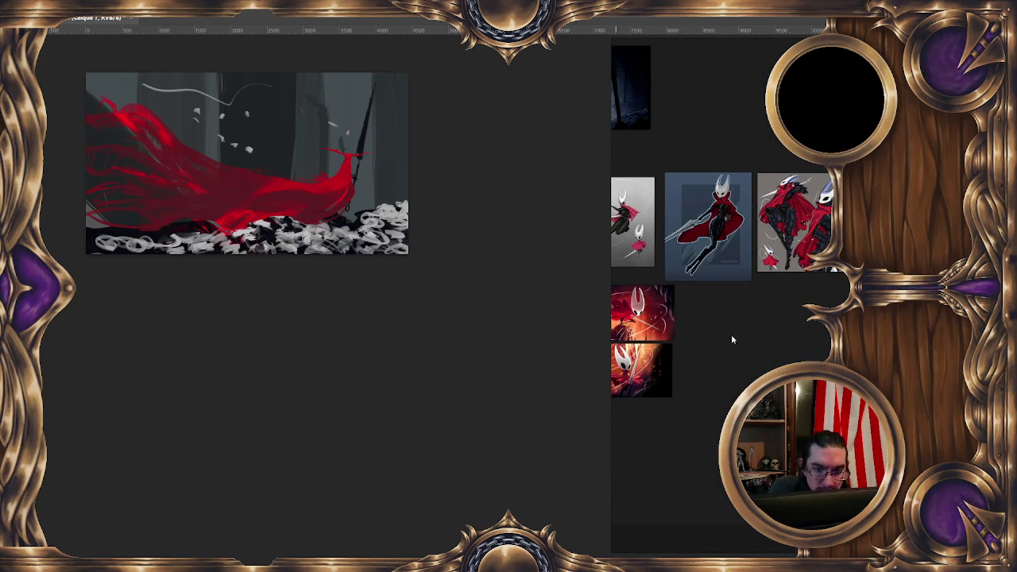
scroll(756, 329, "up", 1)
scroll(753, 322, "up", 2)
scroll(749, 315, "up", 2)
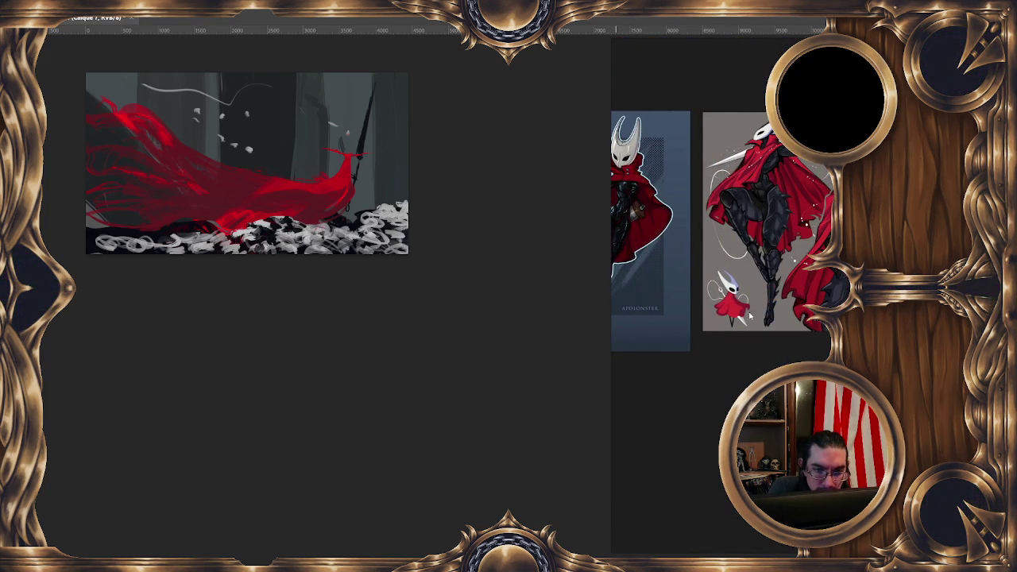
scroll(768, 353, "down", 1)
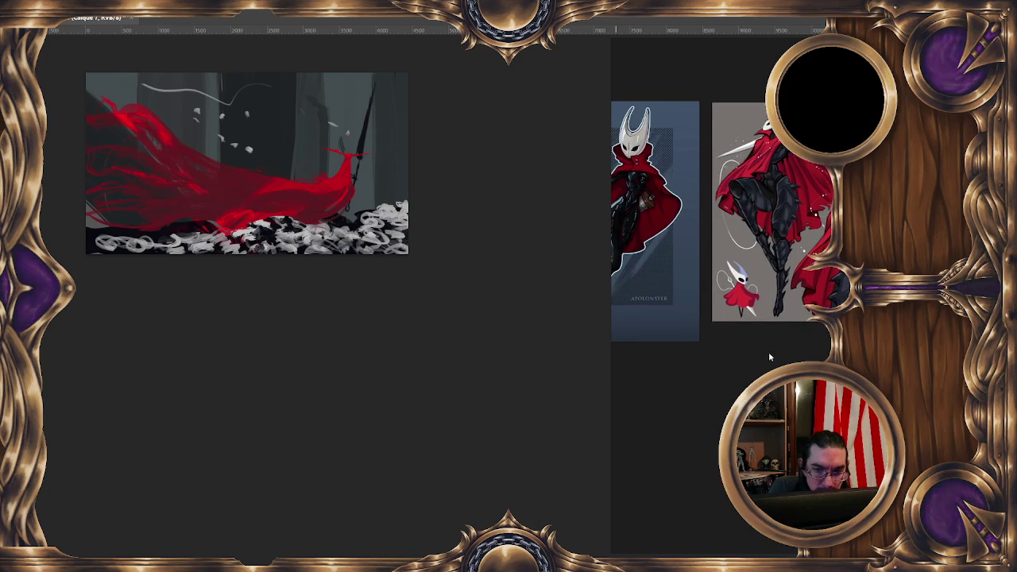
scroll(767, 352, "down", 2)
scroll(755, 286, "up", 2)
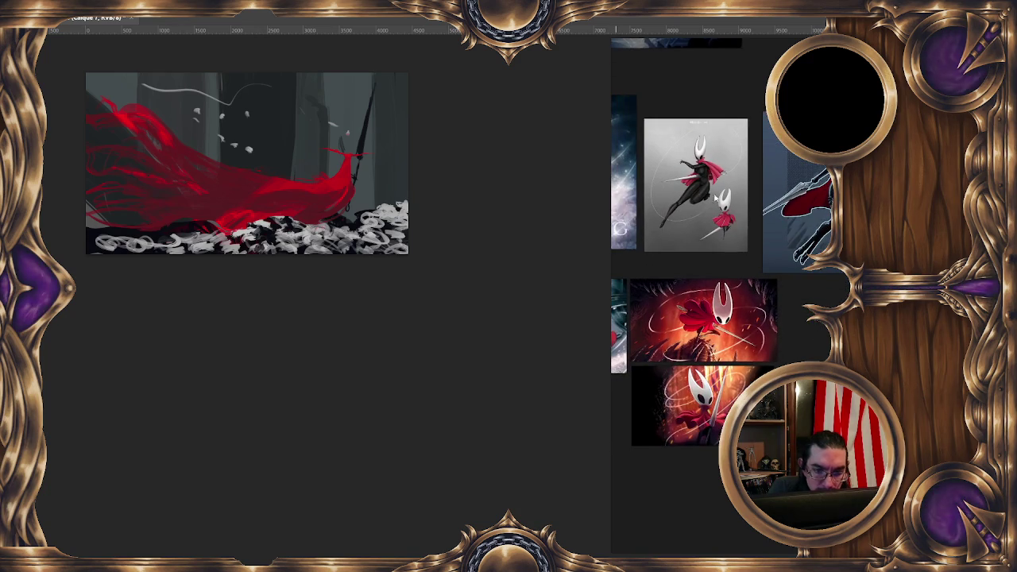
scroll(775, 202, "up", 2)
scroll(779, 205, "up", 1)
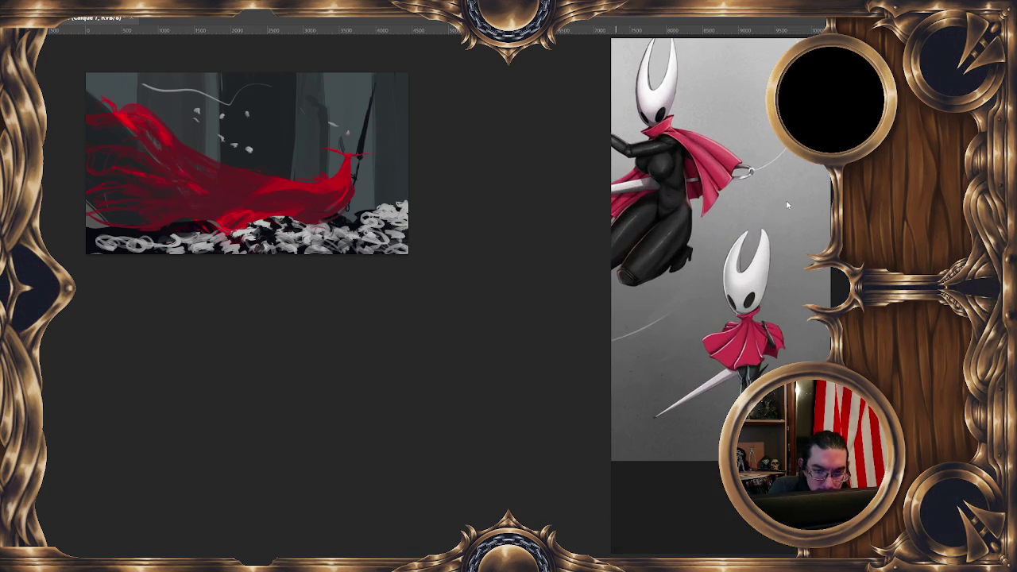
scroll(783, 219, "up", 1)
scroll(792, 245, "down", 1)
scroll(795, 222, "down", 1)
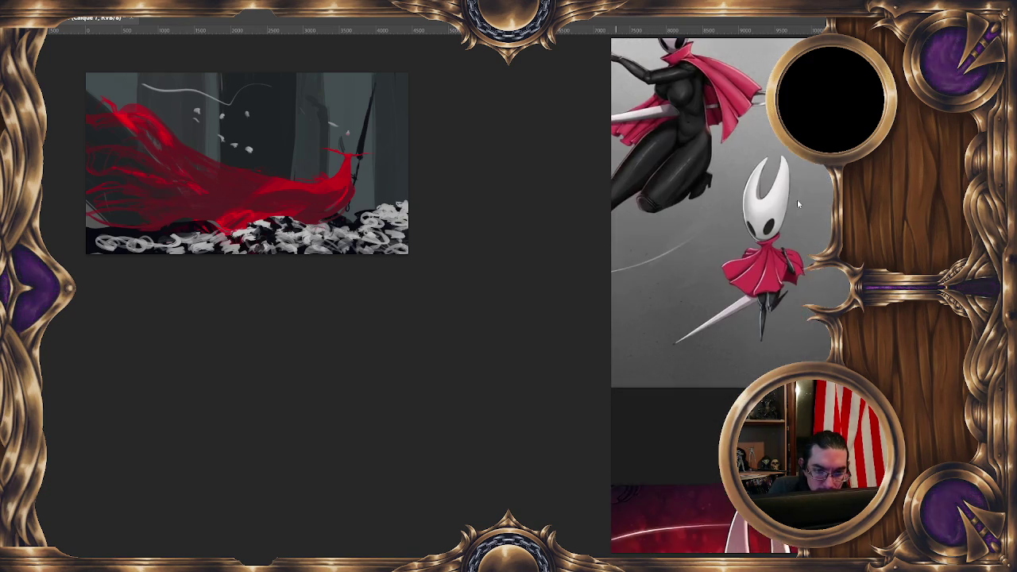
scroll(797, 199, "up", 1)
scroll(799, 207, "up", 1)
scroll(801, 227, "down", 2)
scroll(805, 229, "up", 2)
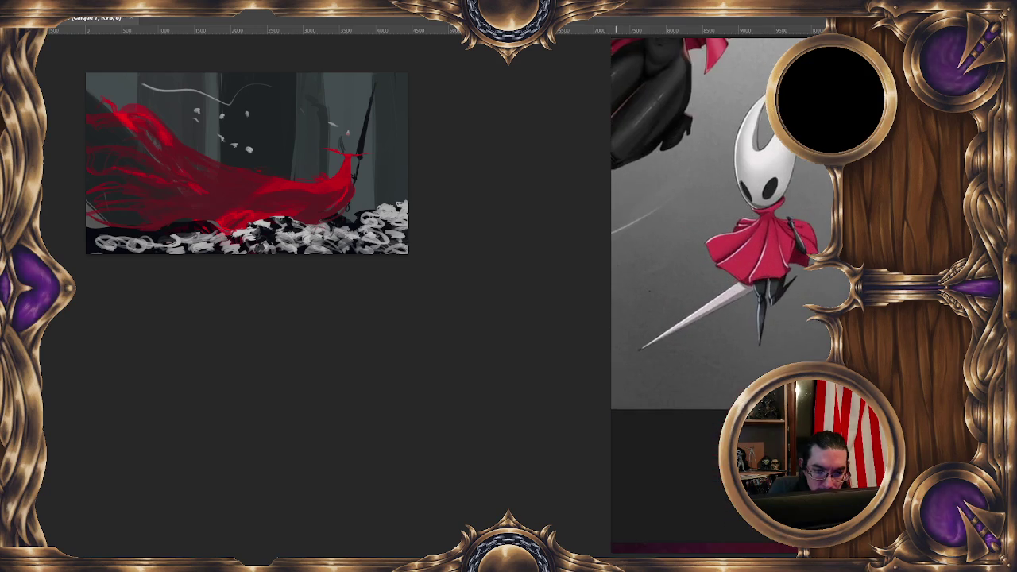
scroll(815, 226, "up", 1)
scroll(821, 224, "up", 1)
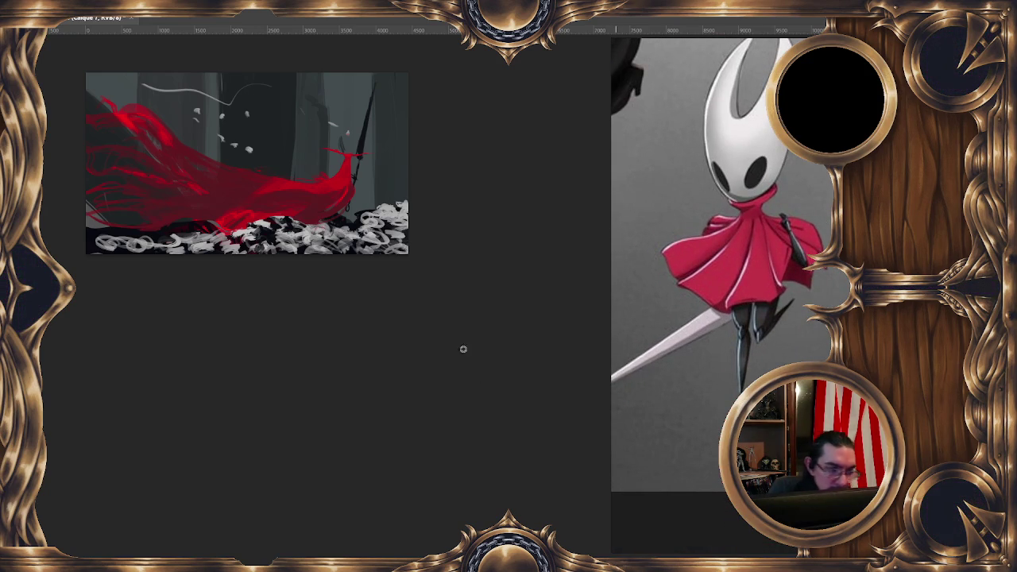
Pan and zoom the painting in on the spear-bearing figure.
left_click_drag(464, 348, 480, 372)
scroll(378, 173, "up", 1)
scroll(379, 174, "up", 1)
scroll(378, 173, "up", 1)
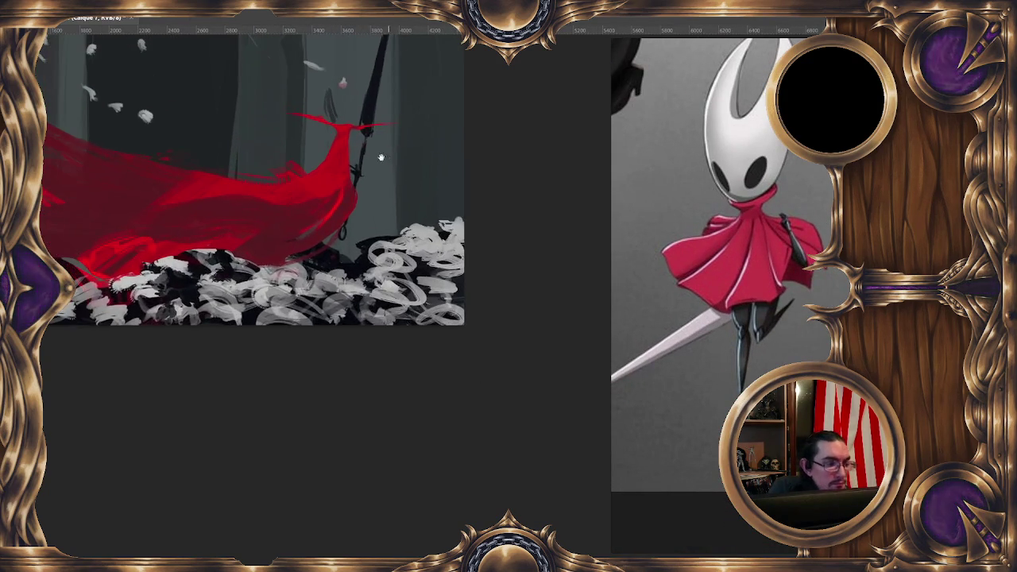
Paint a black horned head and slimmer red cloak, then zoom out to the whole painting.
scroll(379, 174, "up", 1)
scroll(373, 163, "up", 1)
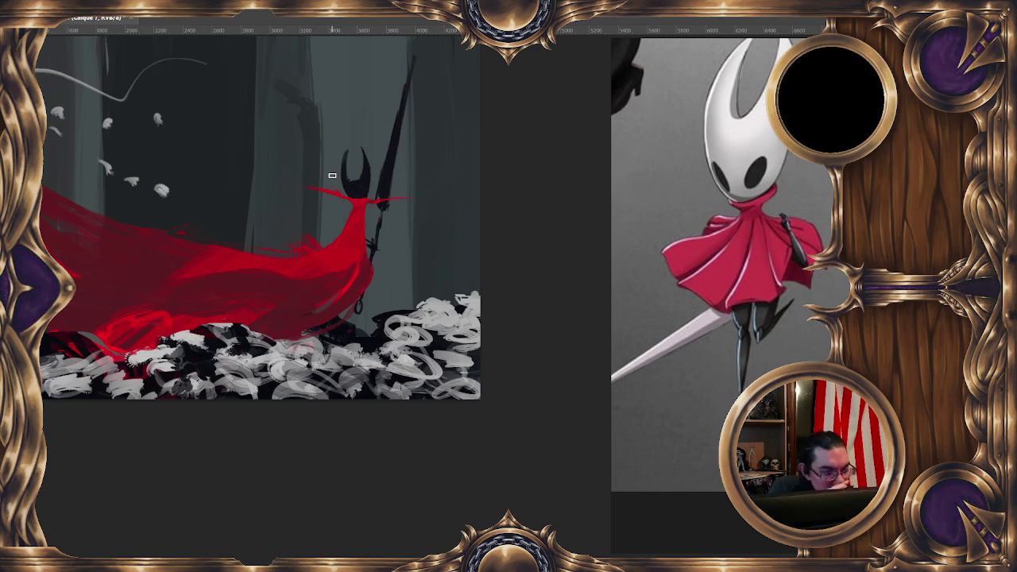
key("minus")
key("minus")
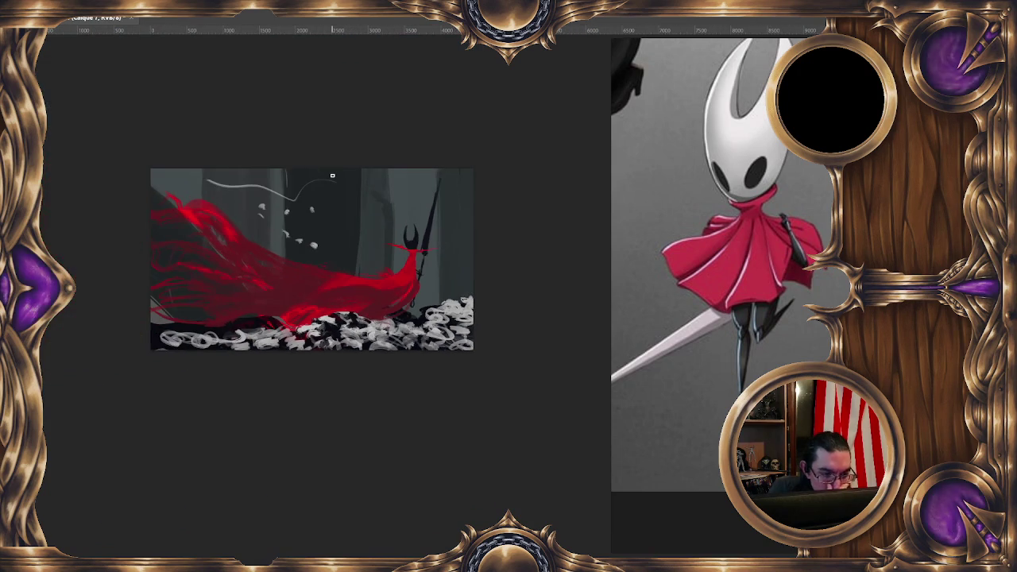
Lasso the spear and Free Transform it into a lowered down-right diagonal, then deselect.
key("ctrl+plus")
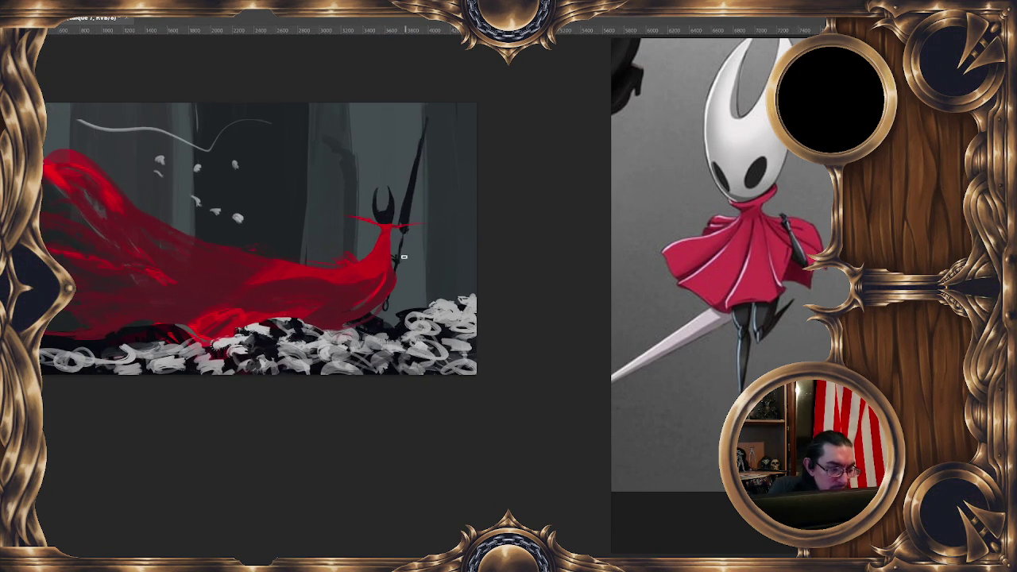
left_click_drag(386, 252, 400, 255)
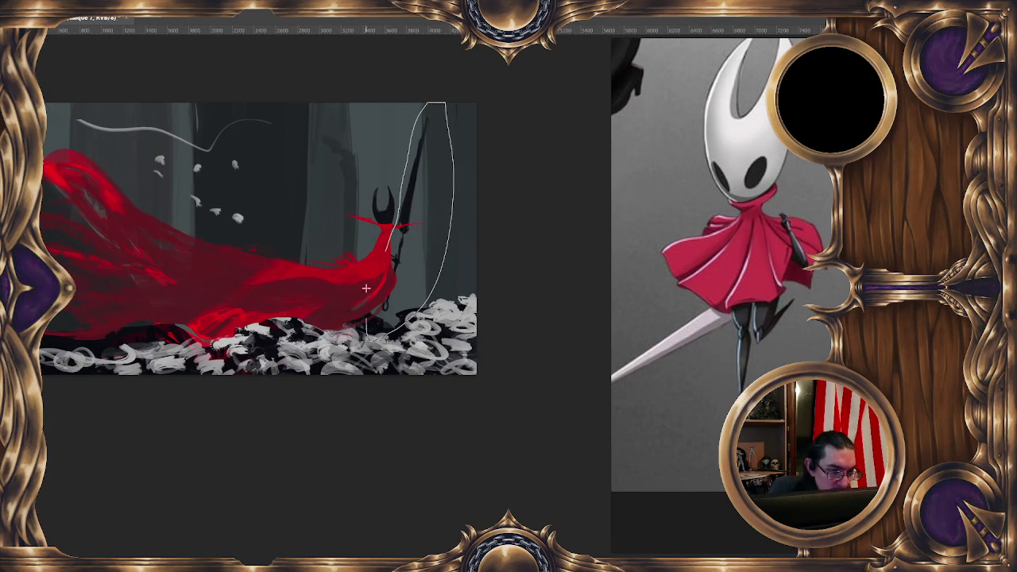
right_click(400, 254)
left_click(454, 357)
mouse_move(524, 258)
left_mouse_down()
mouse_move(409, 333)
mouse_move(414, 310)
mouse_move(457, 276)
mouse_move(522, 292)
left_mouse_up()
scroll(533, 282, "down", 1)
scroll(531, 268, "up", 1)
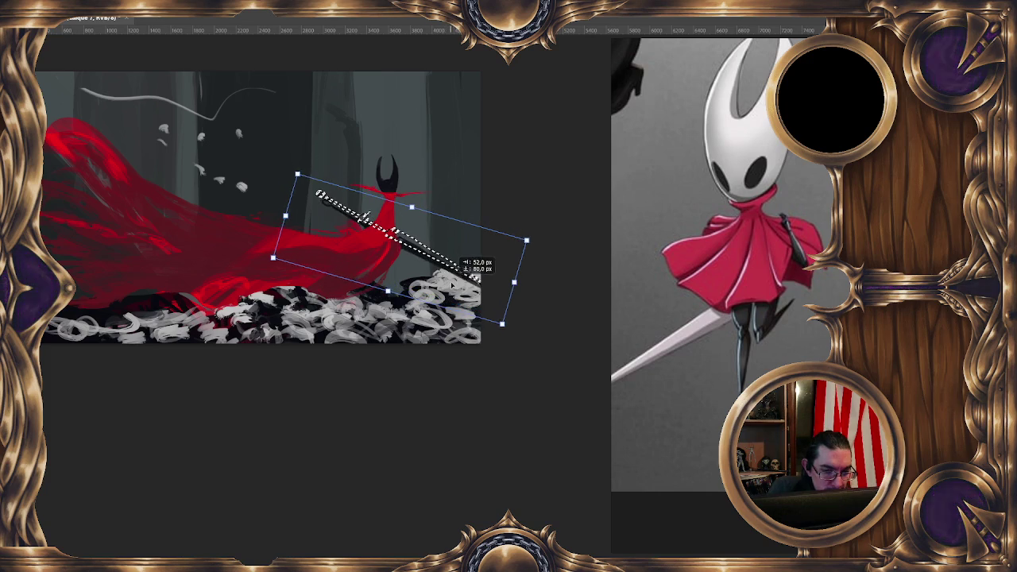
left_click_drag(456, 254, 470, 262)
key("Return")
key("ctrl+d")
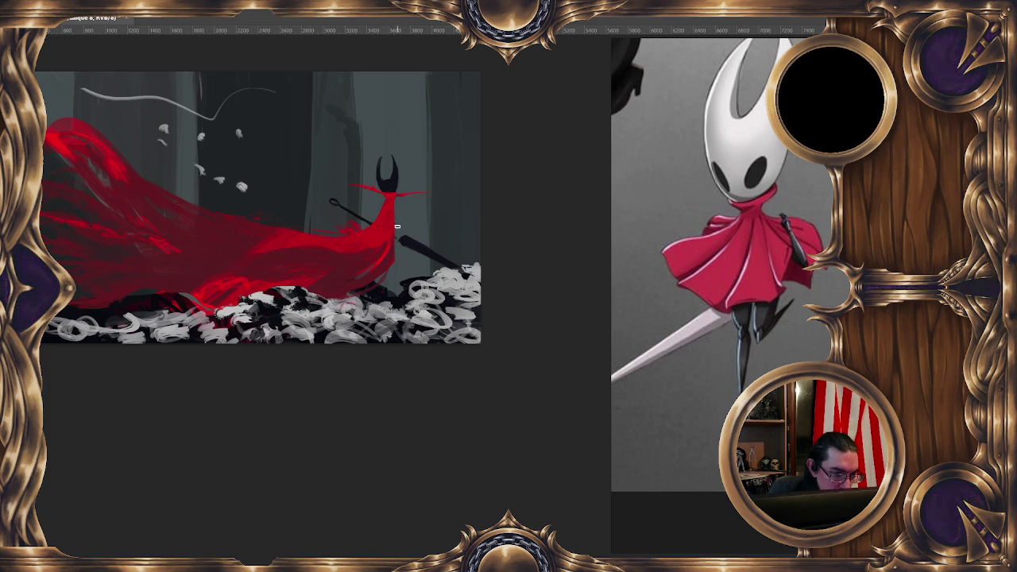
Add a new layer, return to Calque 6 and paint more red strokes on the cape.
key("ctrl+shift+alt+n")
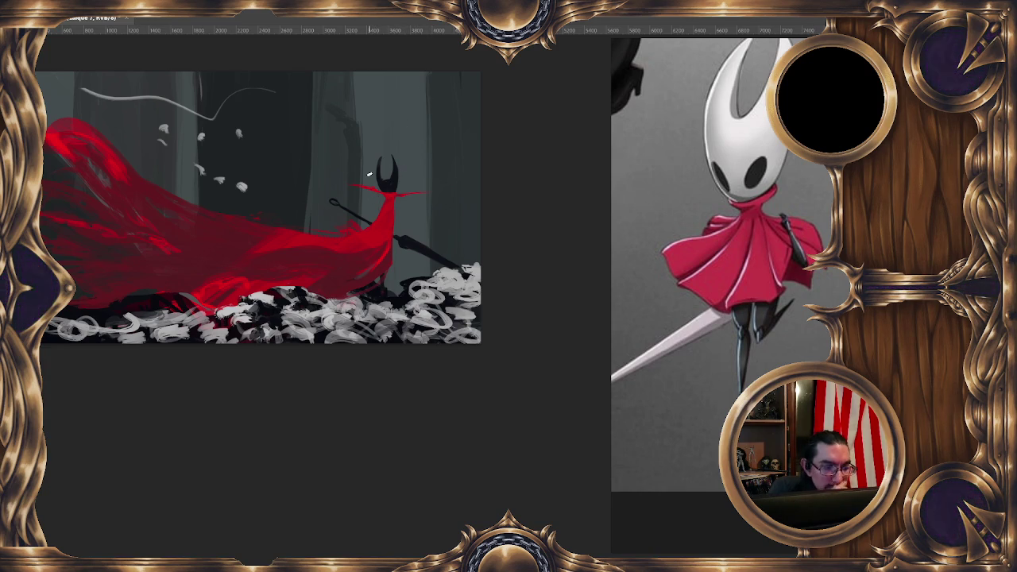
key("ctrl+Tab")
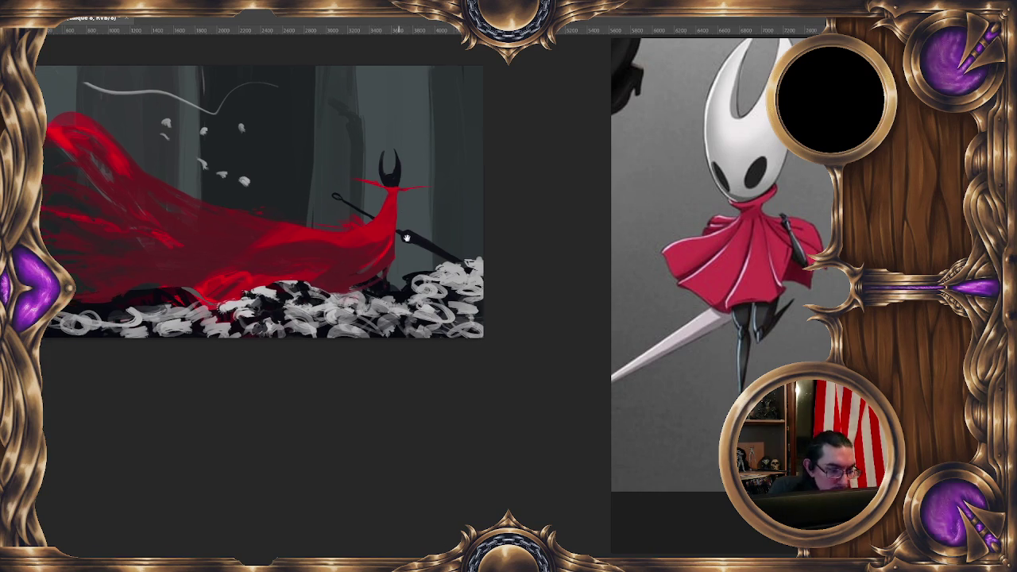
left_click_drag(406, 237, 424, 213)
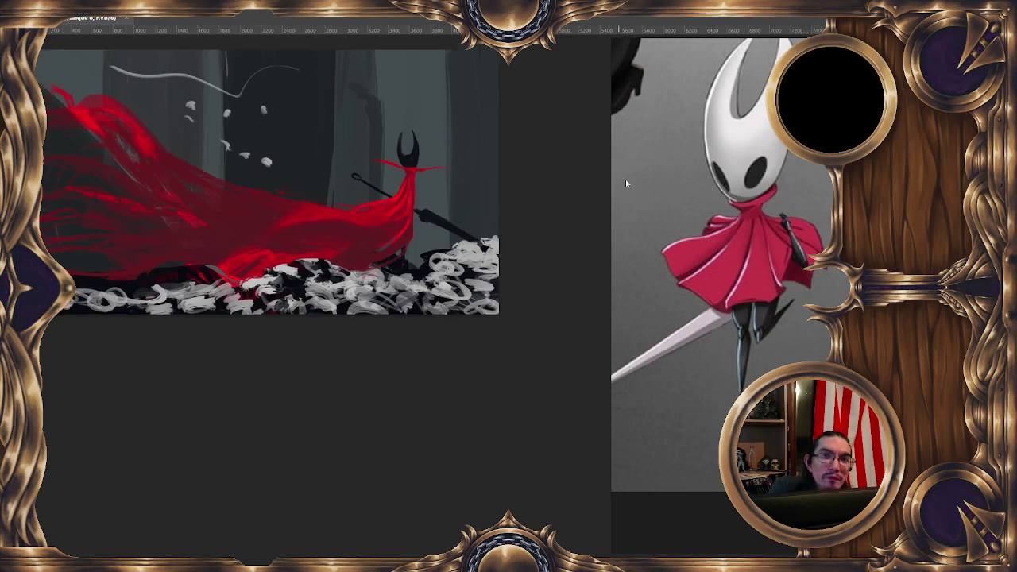
Adjust the brush size to around 98 px.
scroll(449, 173, "down", 5)
scroll(448, 174, "up", 2)
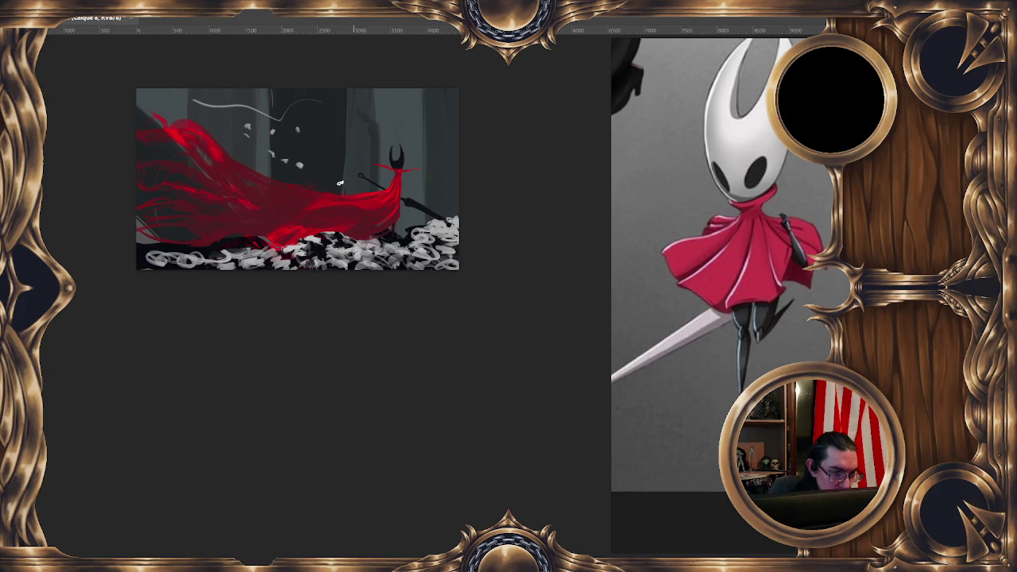
key("bracketright")
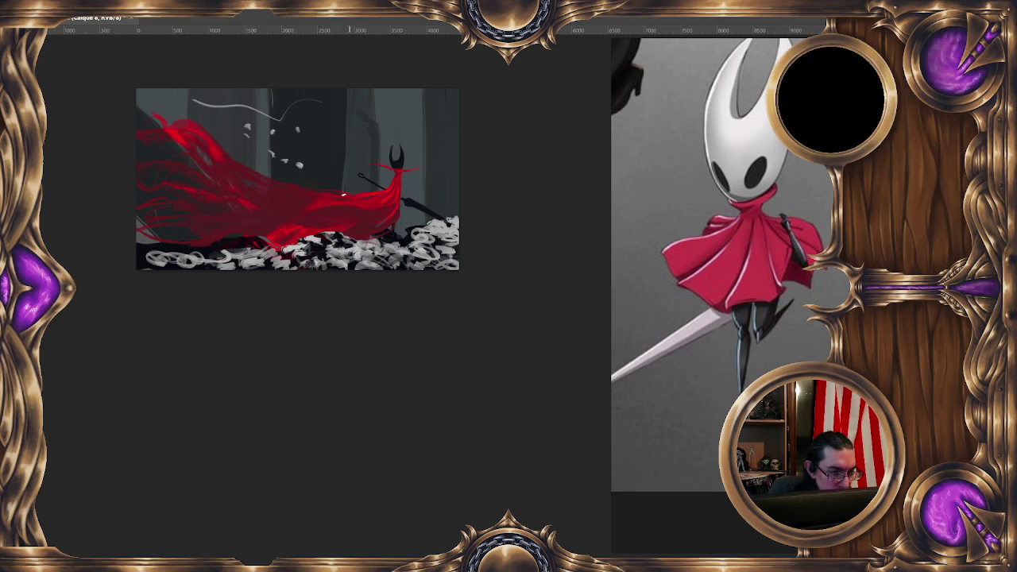
key("bracketright")
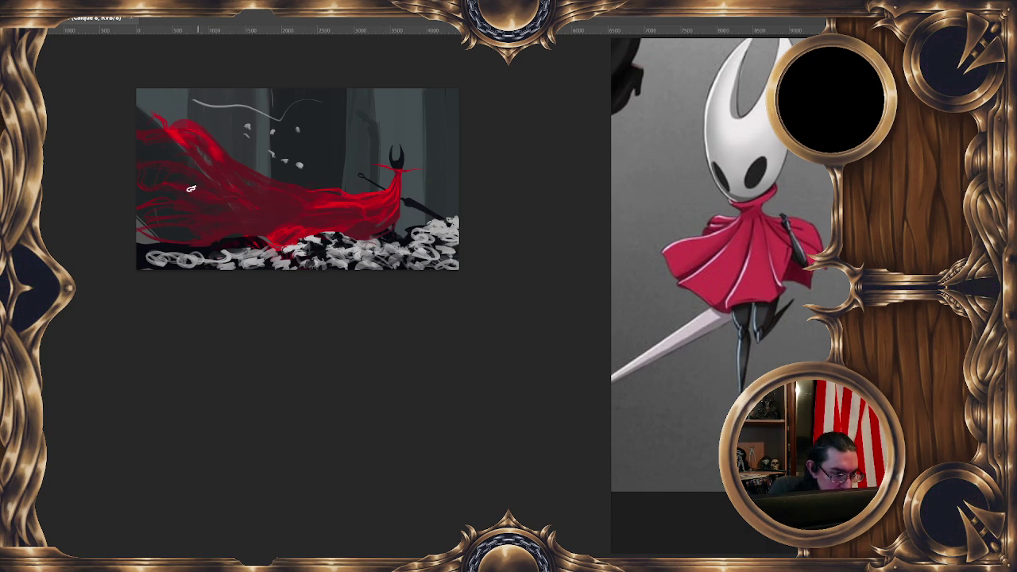
Flip the canvas horizontally and zoom out and back in to review the composition.
key("m")
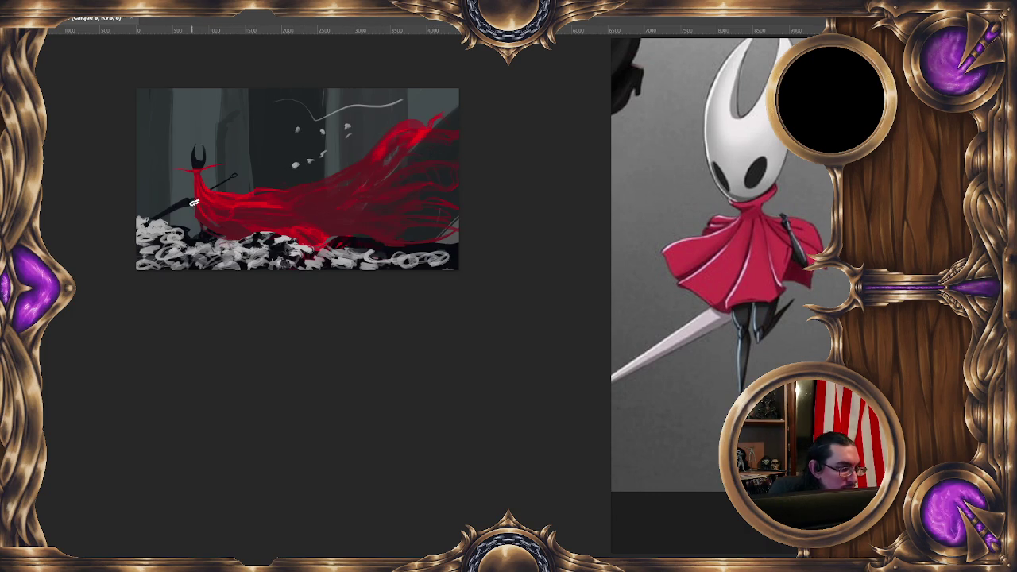
scroll(202, 251, "down", 1)
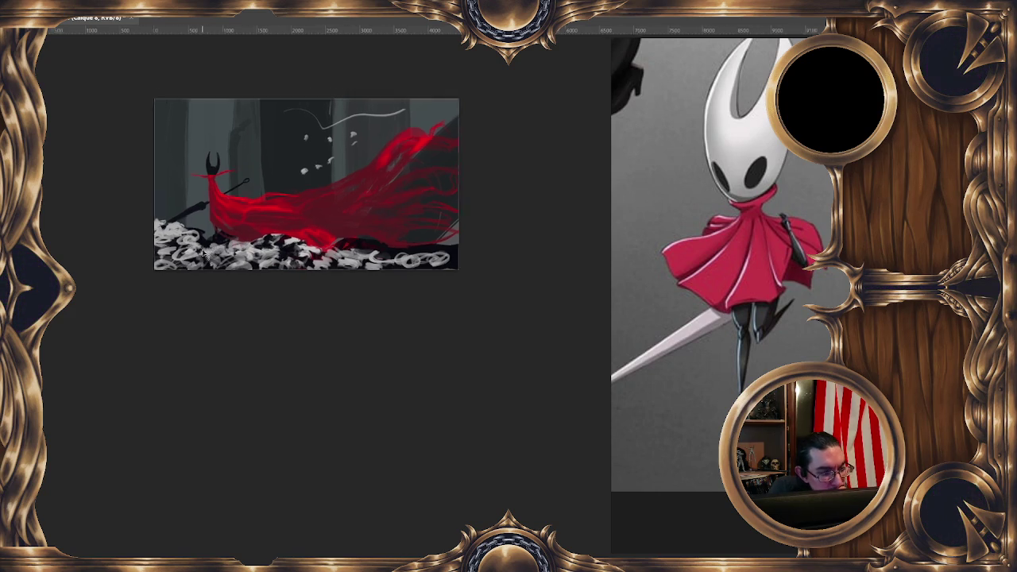
scroll(202, 250, "down", 1)
scroll(202, 250, "down", 2)
scroll(202, 251, "up", 1)
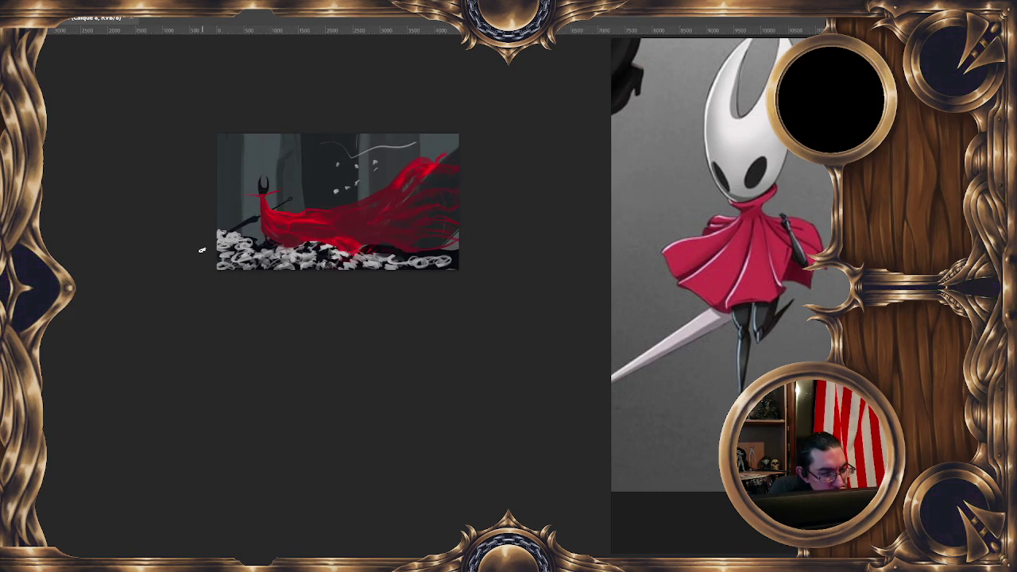
scroll(202, 253, "up", 1)
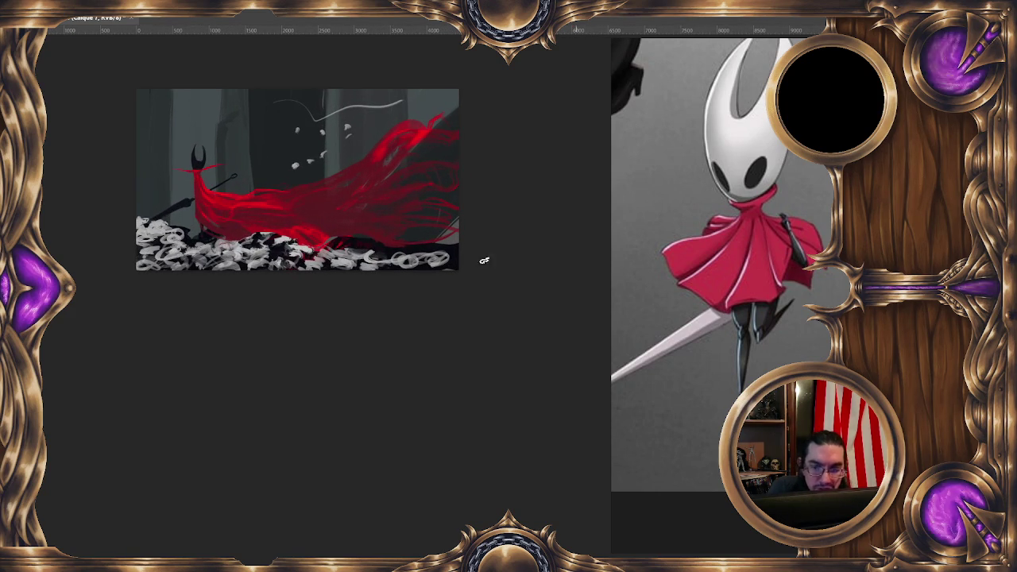
left_click_drag(223, 215, 374, 216)
Lasso-select the spear and the figure's head, then start Free Transform.
left_click(374, 176)
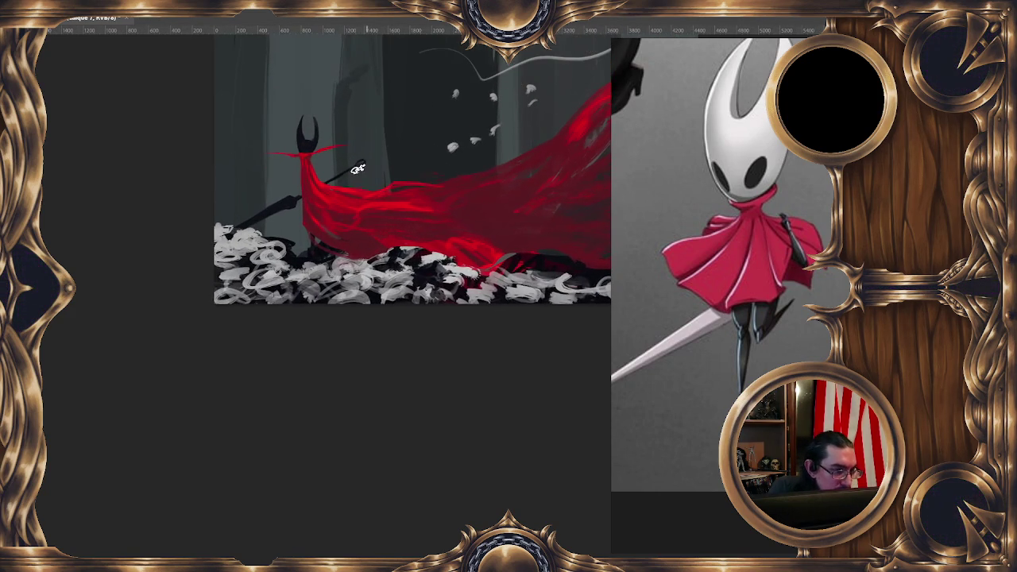
mouse_move(367, 158)
left_mouse_down()
mouse_move(377, 133)
mouse_move(318, 159)
left_mouse_up()
right_click(310, 138)
key("Escape")
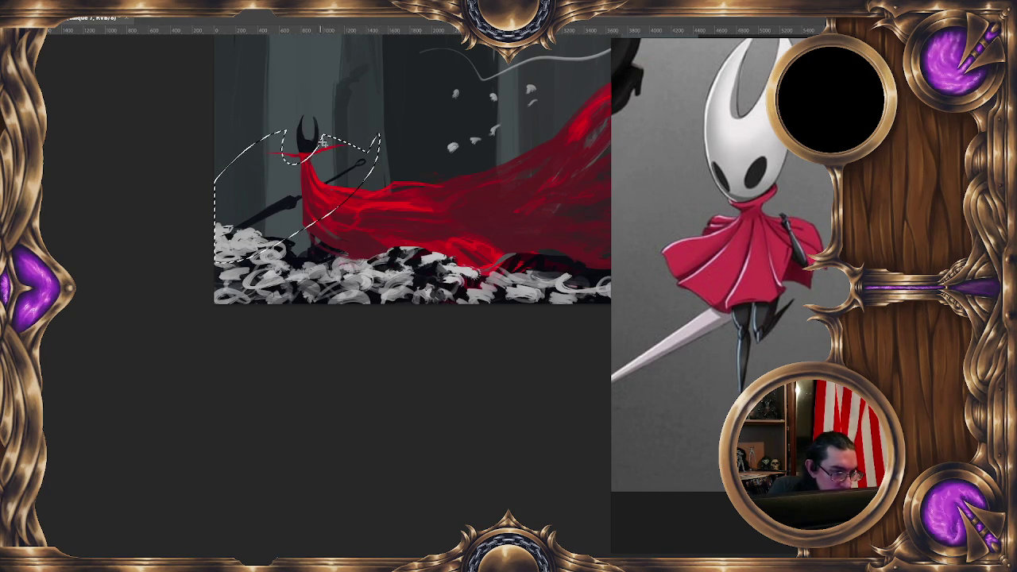
right_click(335, 139)
left_click(373, 252)
Rotate the spear upright, shrink and reposition it, commit, and deselect.
mouse_move(389, 151)
left_mouse_down()
mouse_move(416, 206)
mouse_move(365, 183)
left_mouse_up()
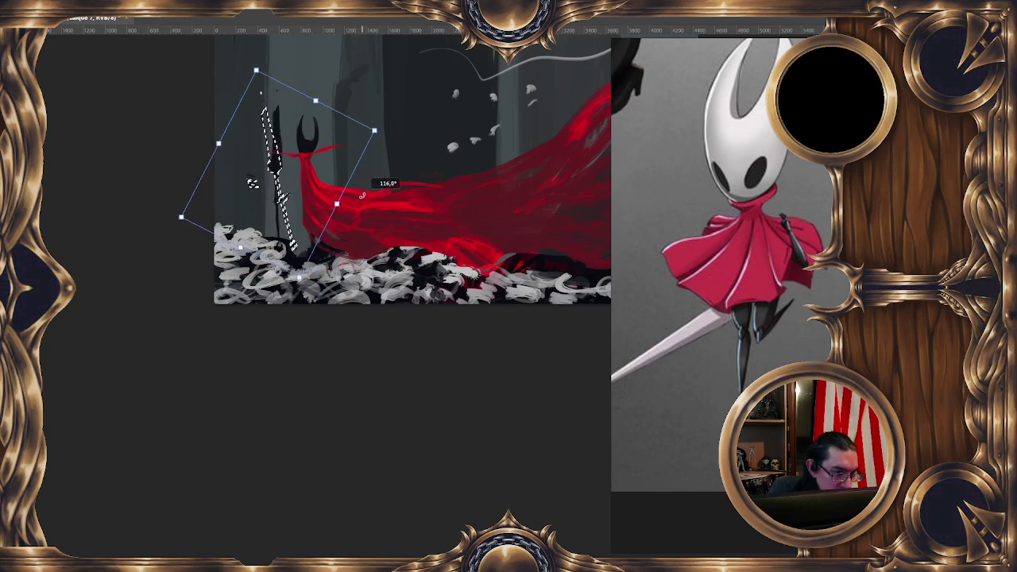
left_click_drag(318, 190, 341, 147)
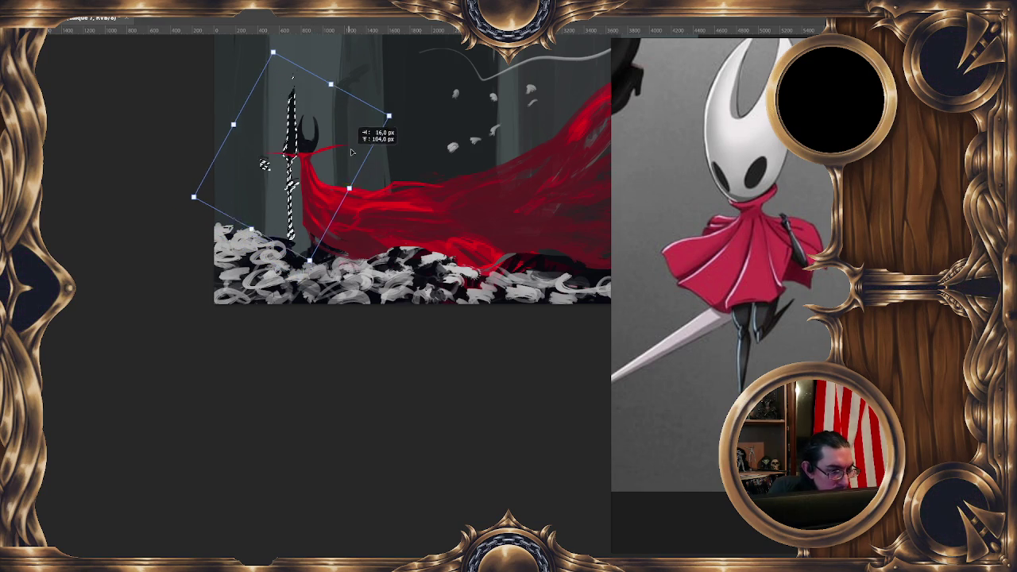
left_click_drag(383, 100, 365, 140)
left_click_drag(318, 167, 318, 182)
key("Return")
key("ctrl+d")
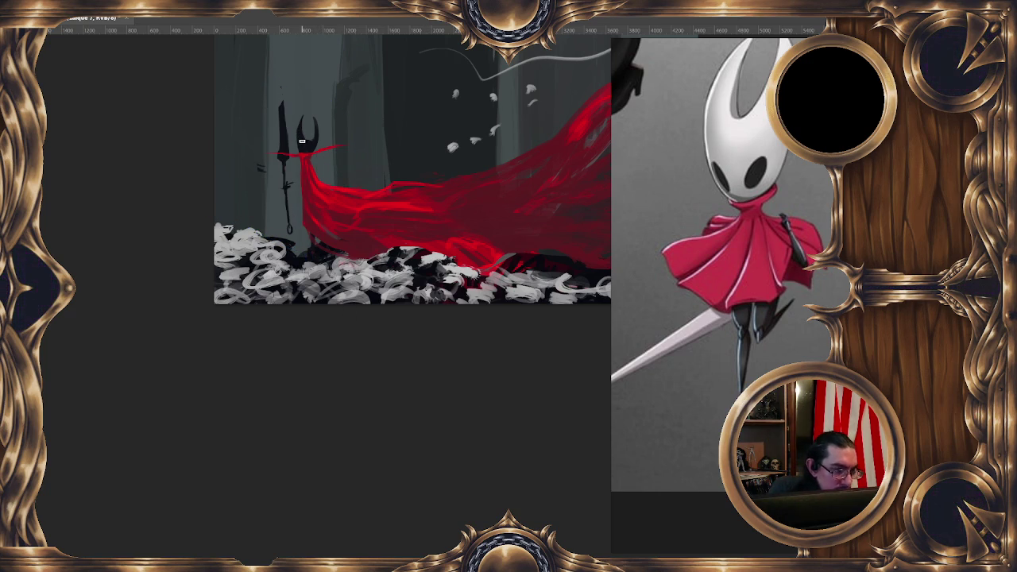
left_click_drag(301, 138, 294, 138)
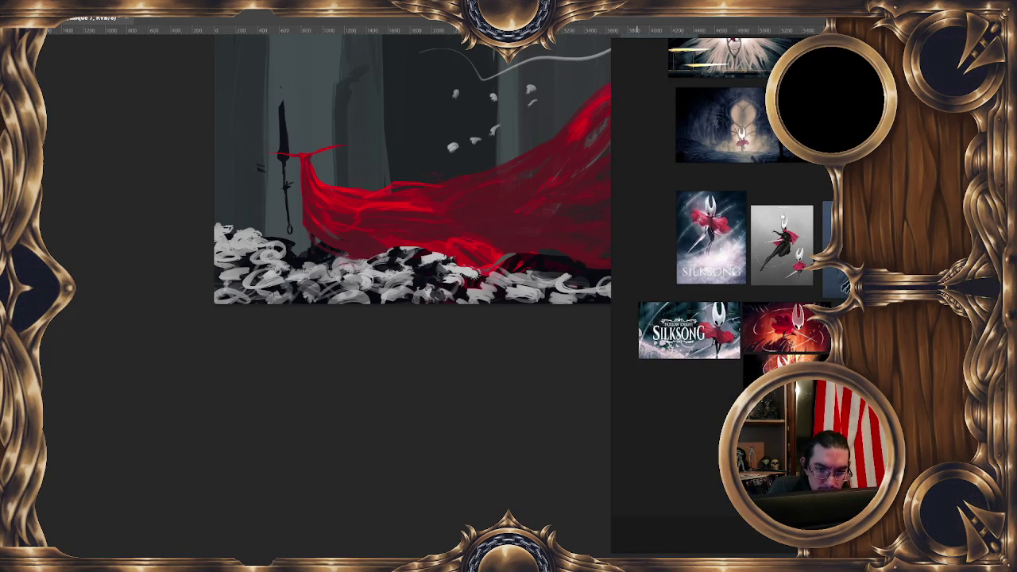
scroll(812, 288, "up", 3)
scroll(812, 296, "up", 1)
scroll(812, 296, "down", 2)
scroll(812, 296, "down", 2)
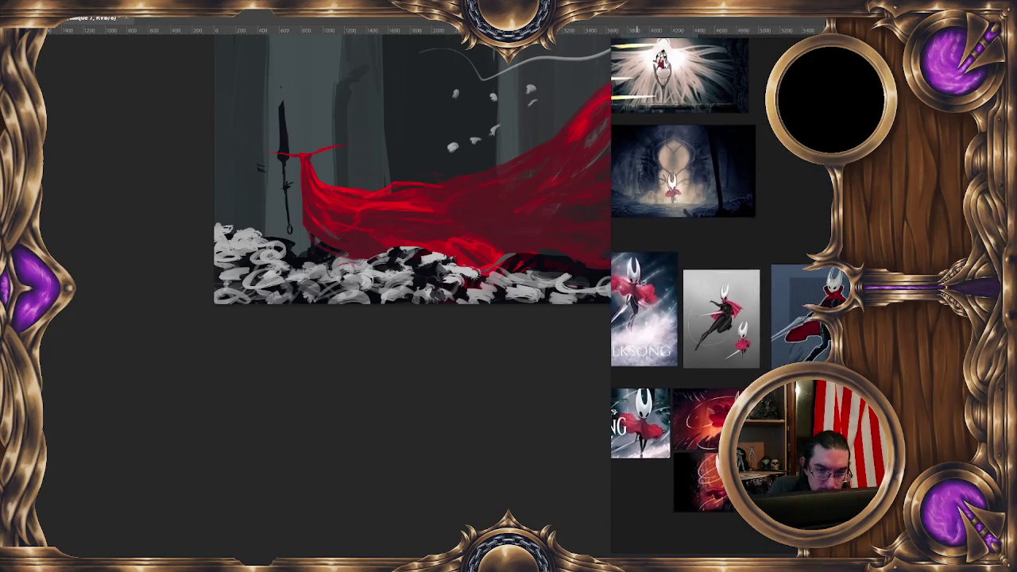
scroll(731, 286, "up", 1)
scroll(731, 286, "up", 1)
scroll(746, 209, "up", 1)
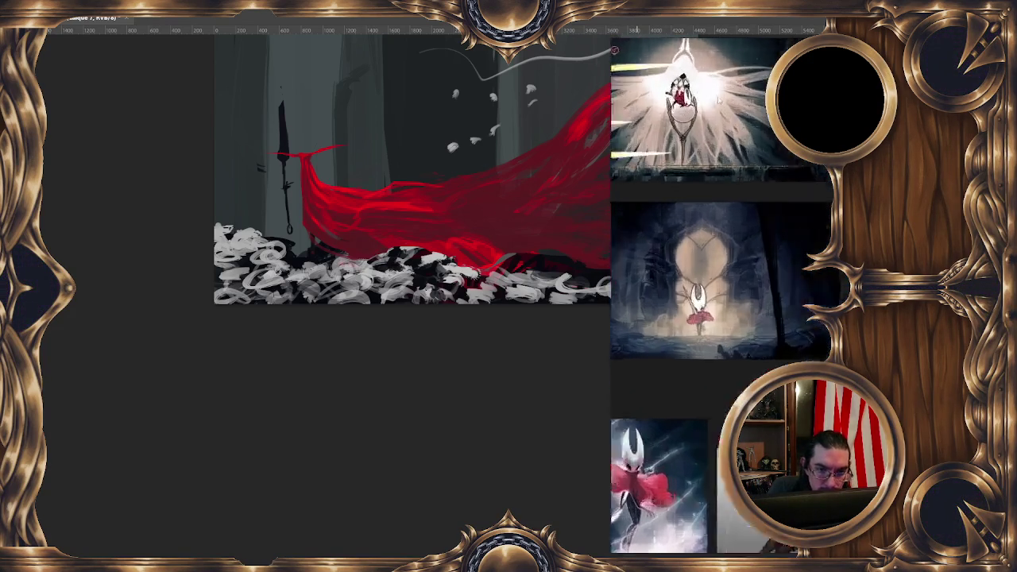
scroll(745, 209, "up", 2)
scroll(746, 209, "down", 2)
scroll(745, 208, "down", 1)
scroll(746, 211, "down", 2)
scroll(763, 254, "up", 2)
scroll(795, 302, "down", 3)
scroll(809, 316, "up", 1)
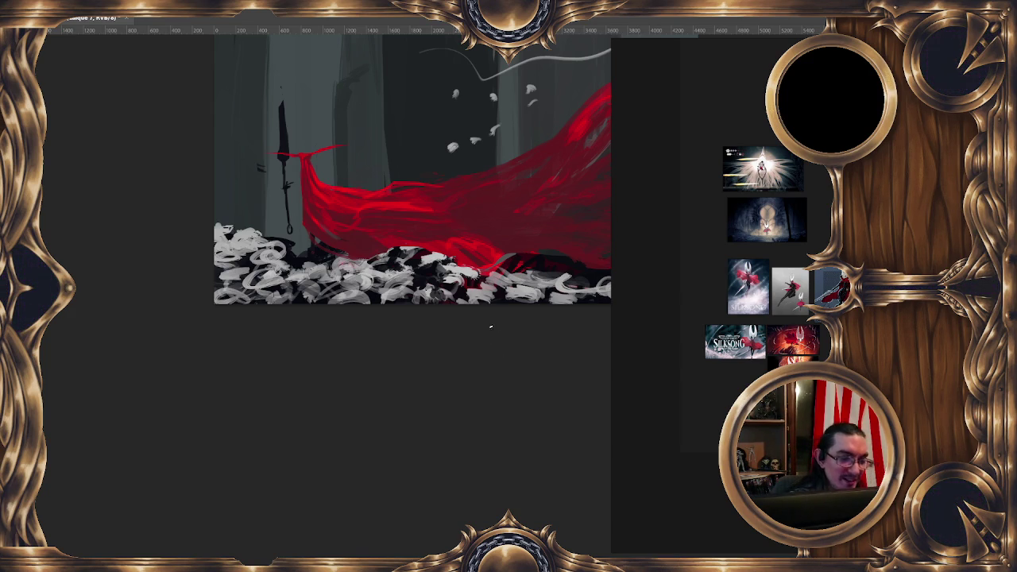
mouse_move(465, 345)
left_mouse_down()
mouse_move(493, 389)
mouse_move(528, 382)
left_mouse_up()
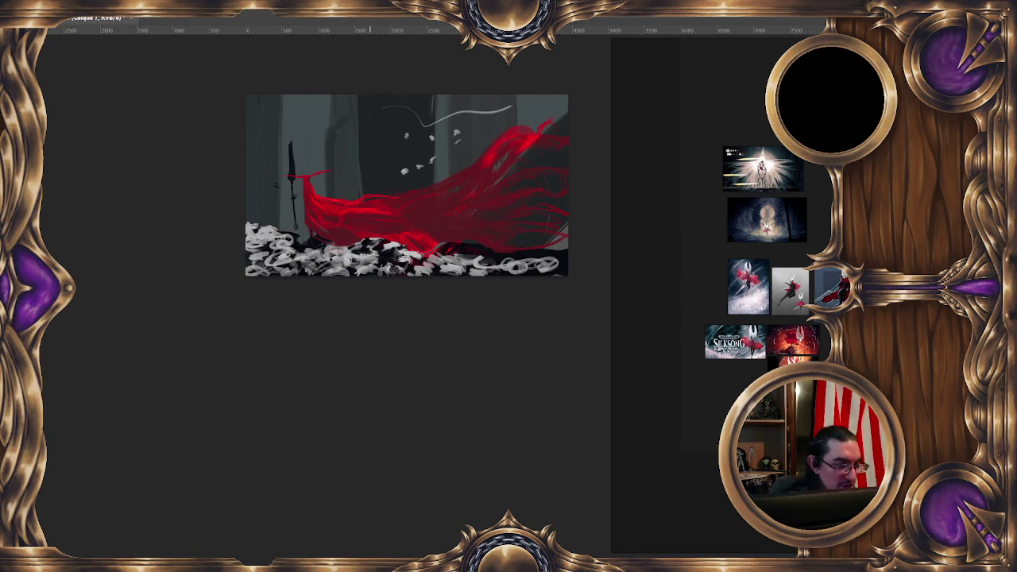
Pick a new painting brush from the canvas brush-preset picker.
right_click(315, 116)
left_click(267, 296)
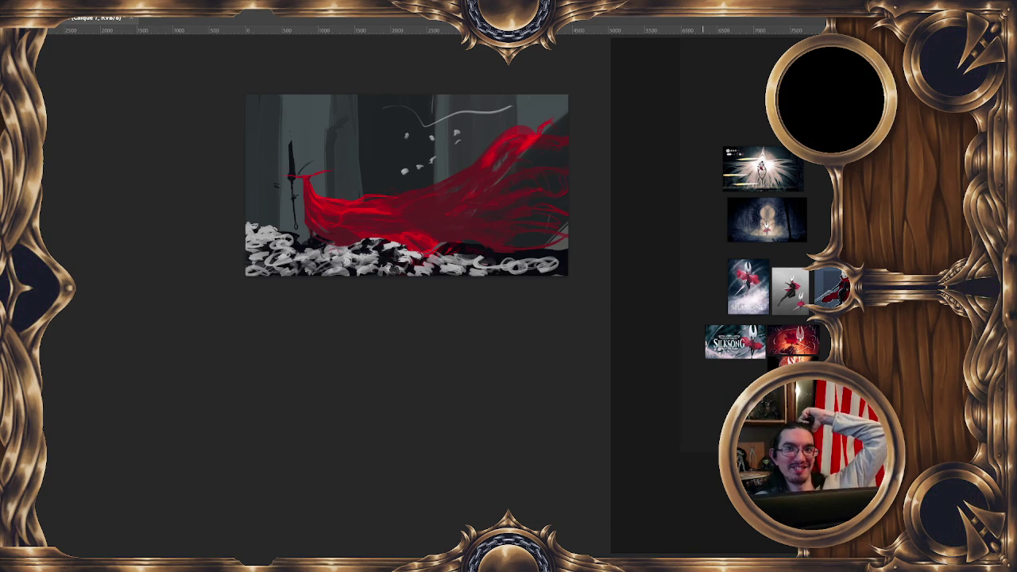
key("plus")
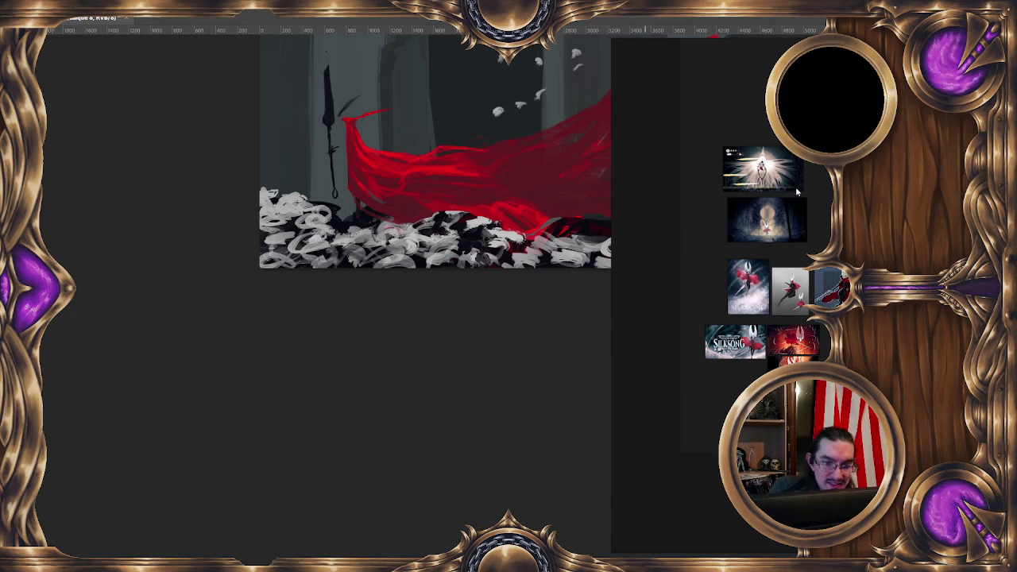
Brush a dark stroke for the figure's head beside the spear top, then zoom in.
left_click_drag(347, 107, 355, 105)
scroll(755, 270, "up", 2)
scroll(759, 280, "up", 3)
scroll(762, 287, "up", 3)
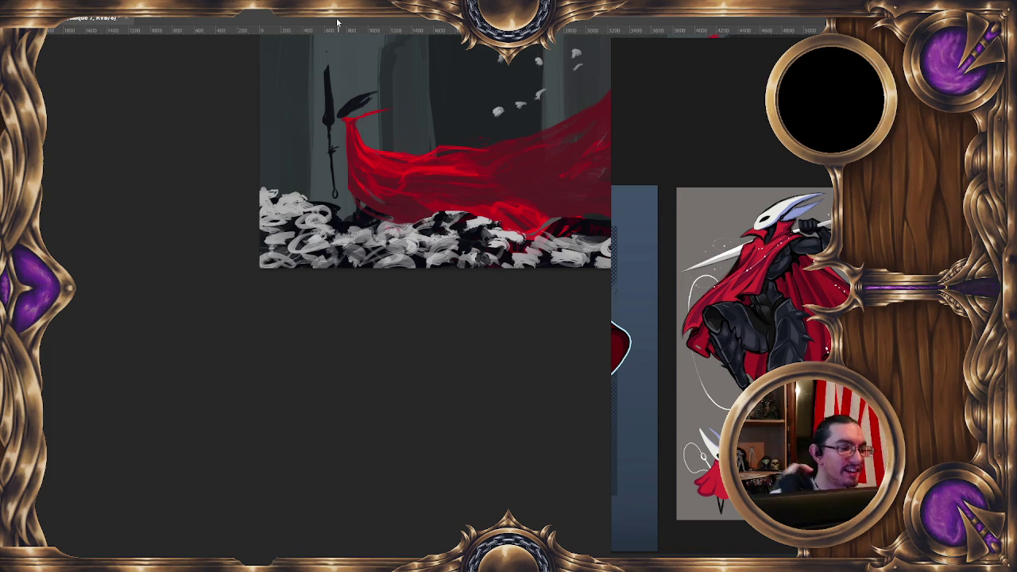
Extend the spear shaft upward with one long vertical brush stroke.
scroll(346, 151, "up", 2)
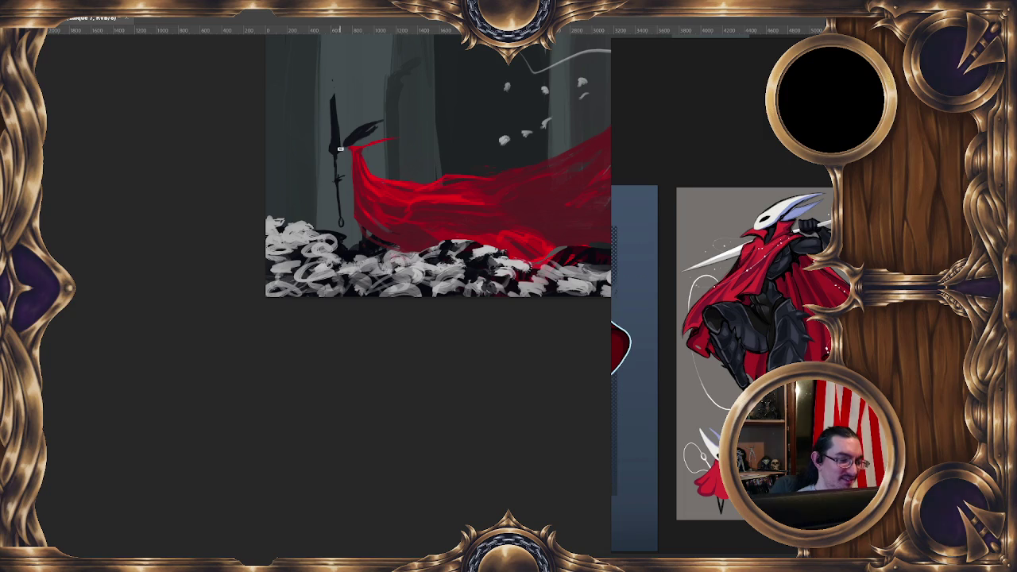
left_click_drag(329, 144, 331, 75)
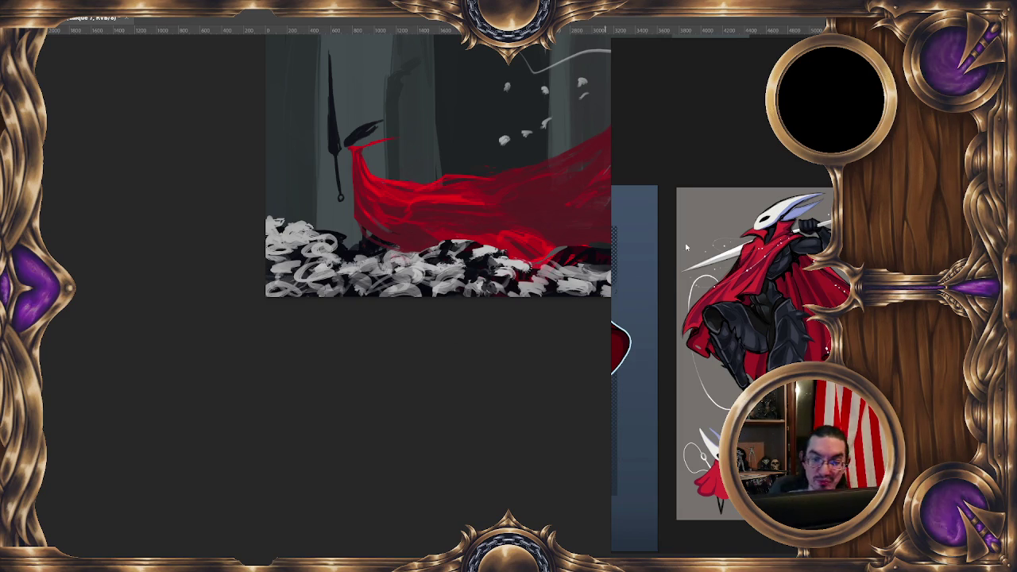
Pan across the cape and chain rubble, then zoom out and recenter the painting.
left_click_drag(429, 233, 431, 148)
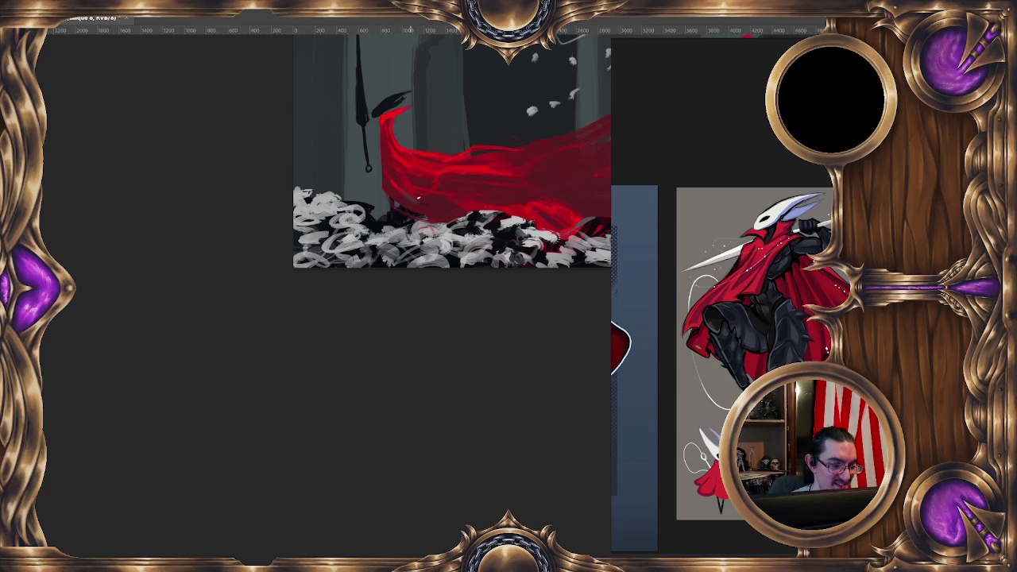
left_click_drag(417, 148, 400, 136)
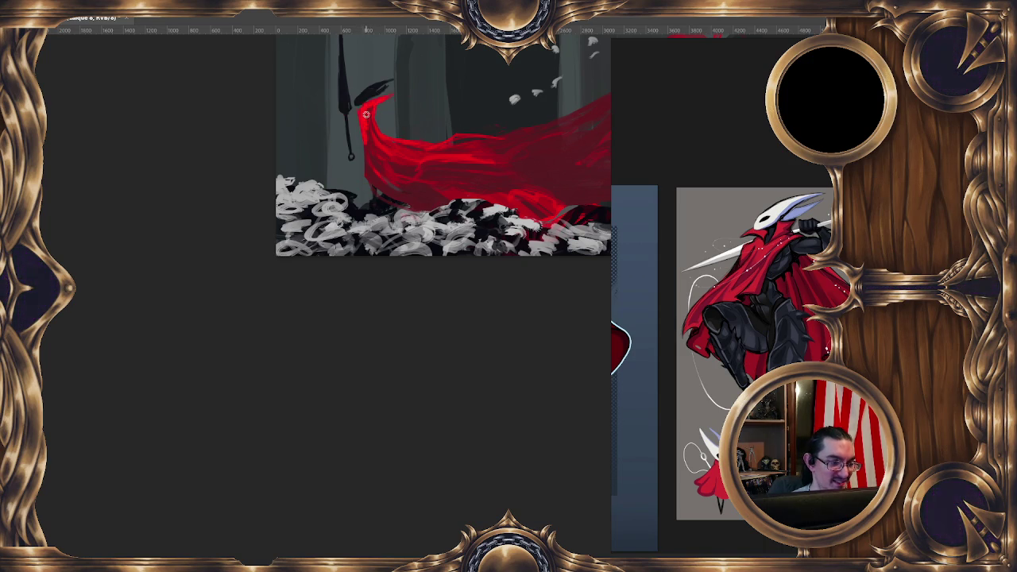
scroll(384, 146, "down", 2)
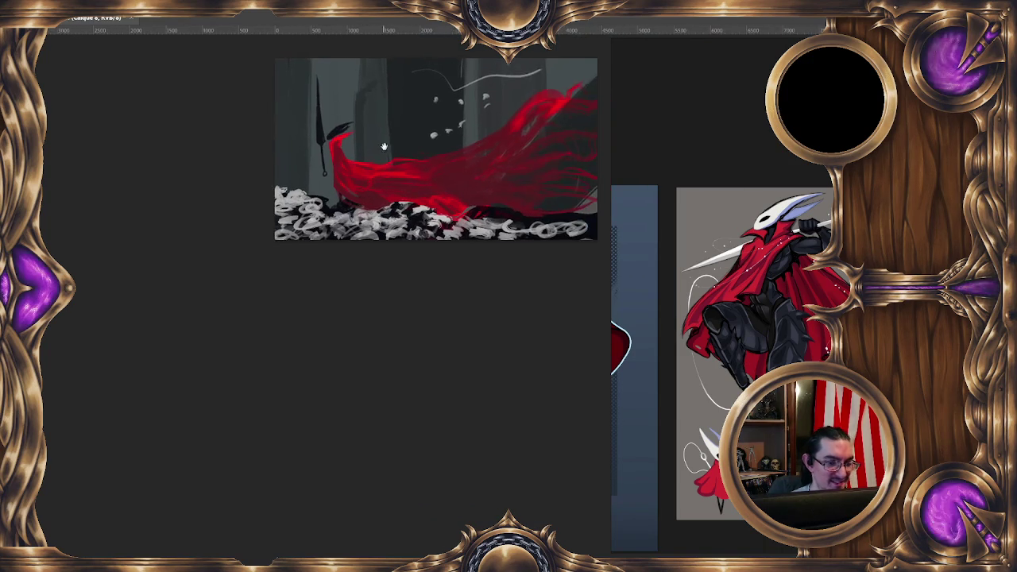
left_click_drag(384, 146, 369, 127)
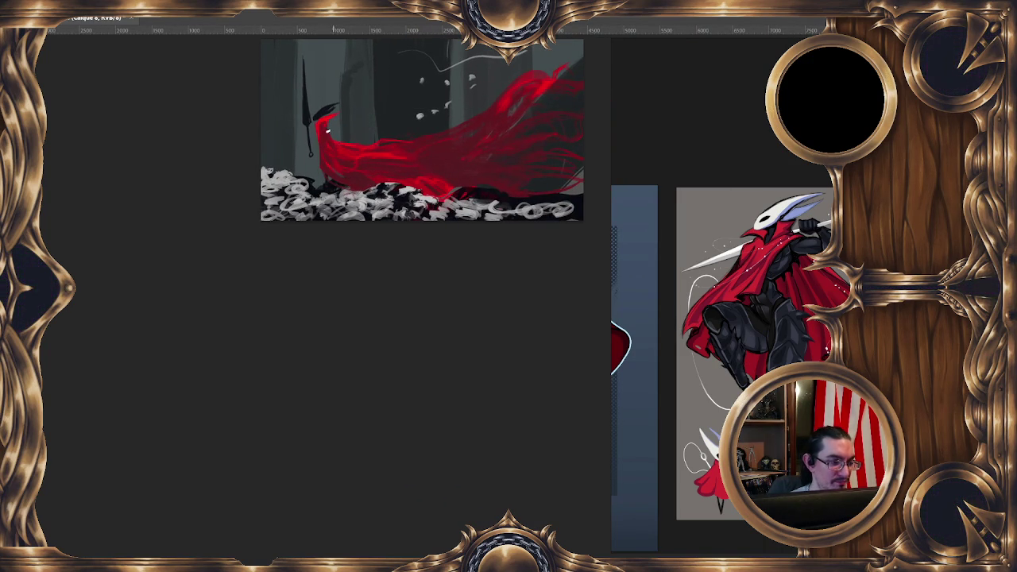
Zoom the reference board in on the red-cloaked figure on green.
scroll(628, 239, "up", 5)
scroll(596, 323, "up", 3)
scroll(596, 323, "up", 3)
scroll(600, 357, "up", 2)
scroll(624, 366, "up", 2)
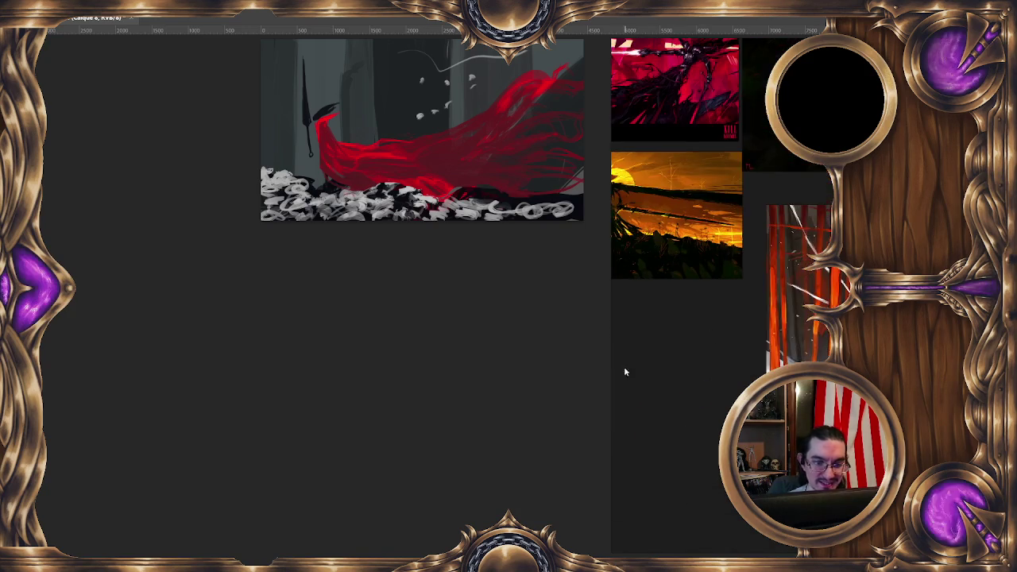
scroll(745, 336, "up", 2)
scroll(695, 363, "up", 2)
scroll(699, 318, "up", 2)
scroll(706, 268, "up", 2)
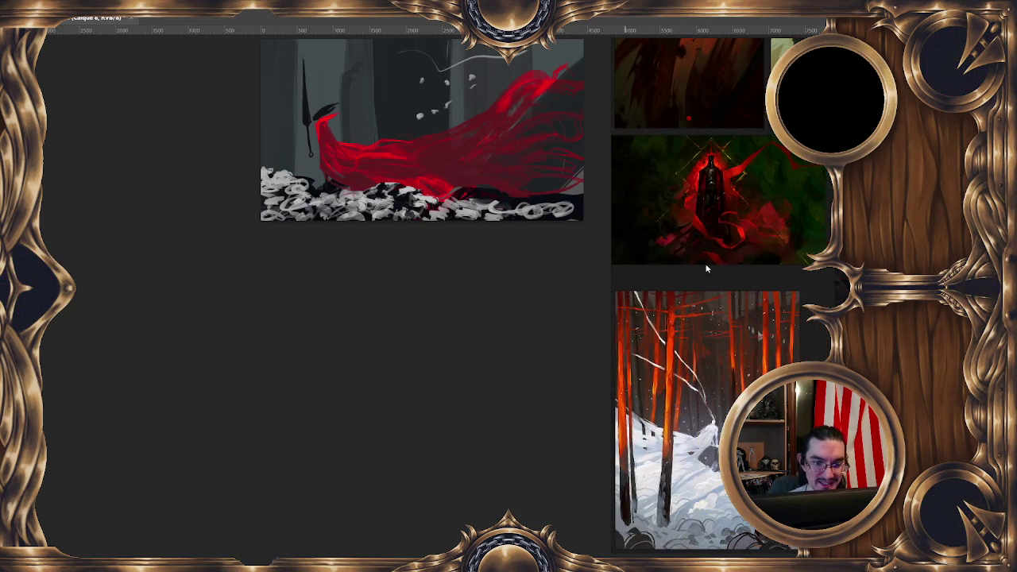
scroll(706, 268, "up", 3)
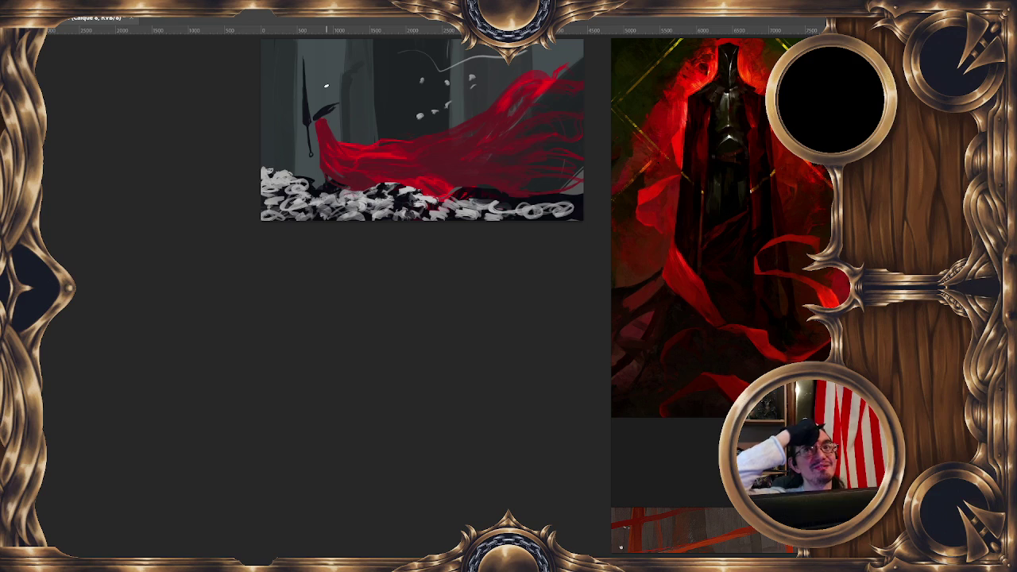
Mirror the painting, zoom in on the cape and spear, and check brush size.
key("h")
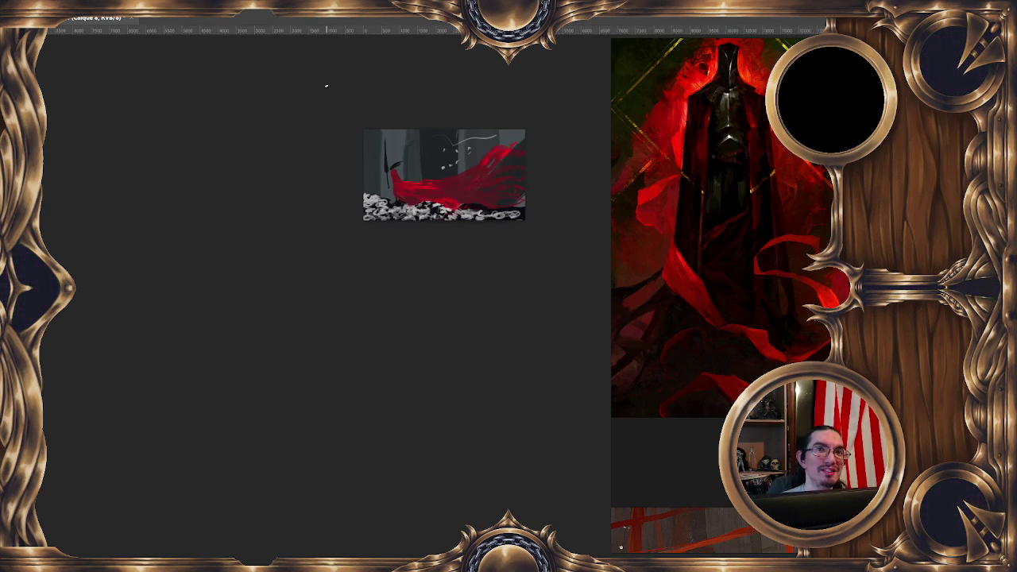
scroll(326, 85, "up", 2)
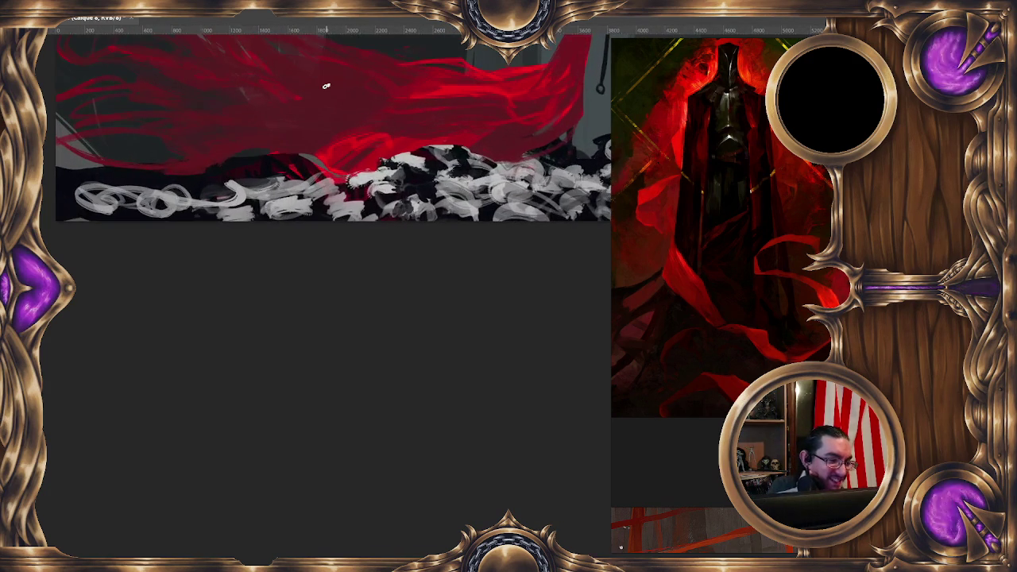
mouse_move(326, 85)
left_mouse_down()
mouse_move(453, 129)
mouse_move(422, 124)
left_mouse_up()
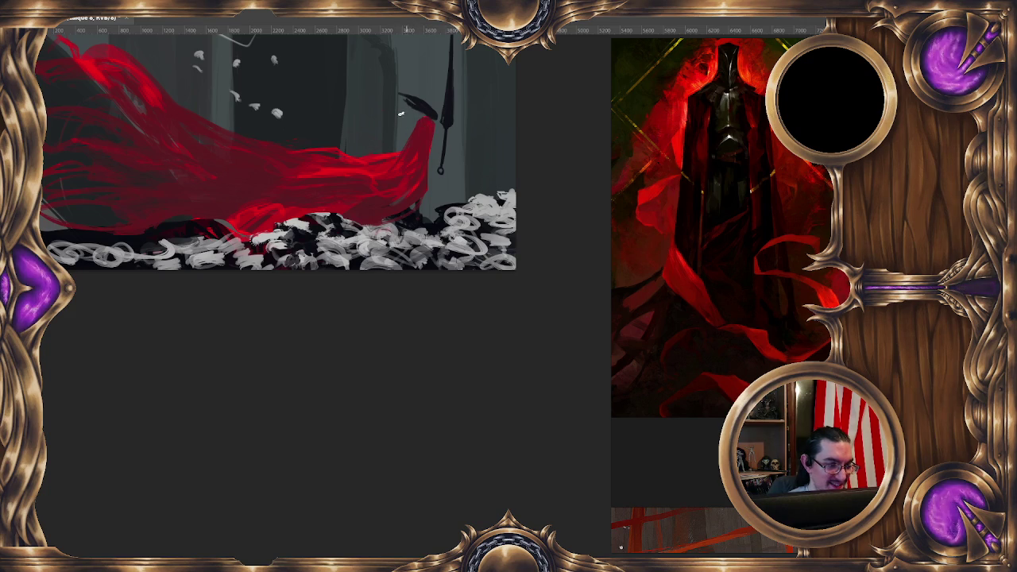
right_click(423, 106, "alt")
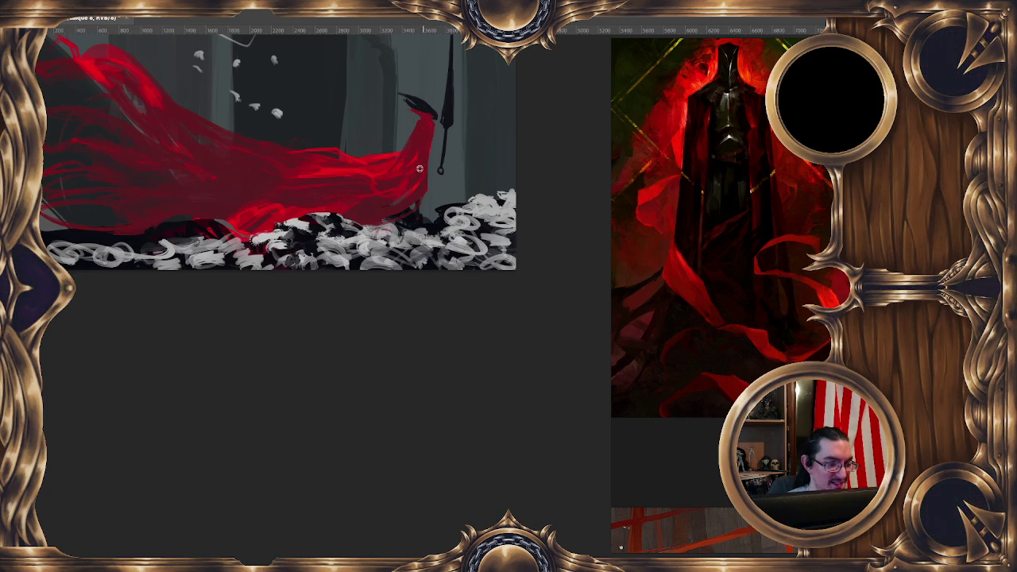
key("Insert")
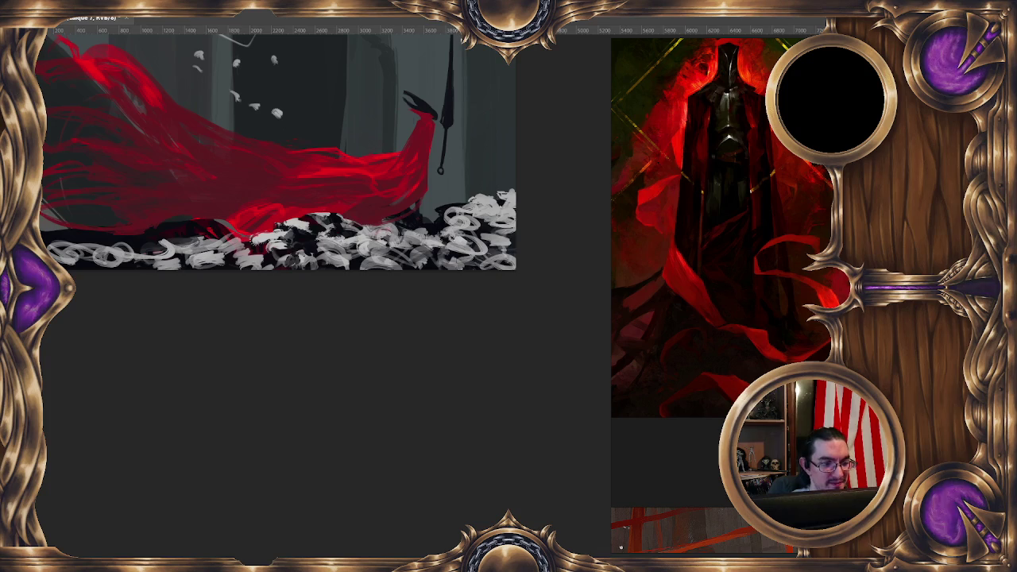
Nudge the view slightly, then zoom out to the whole thumbnail.
left_click_drag(386, 110, 368, 130)
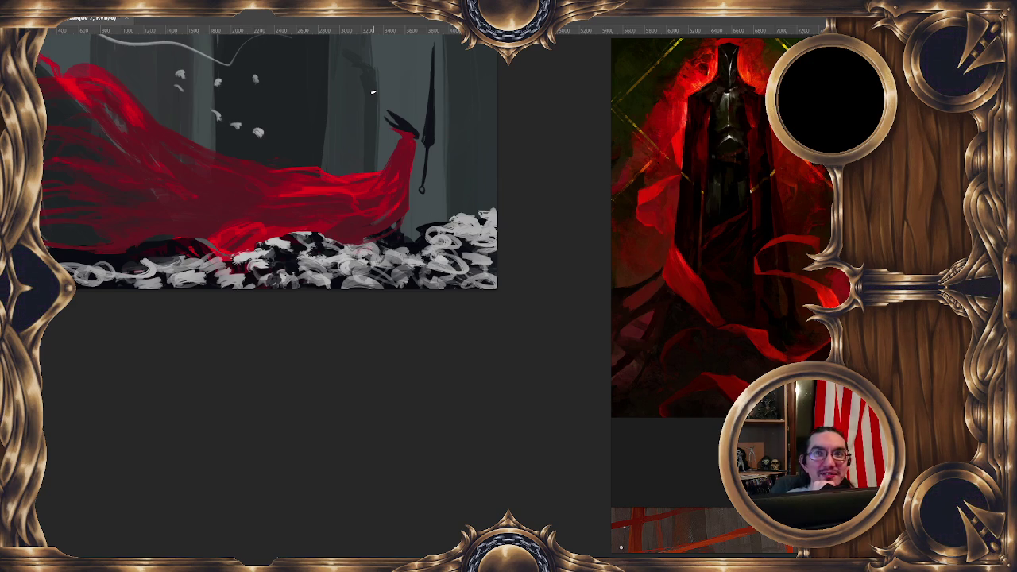
key("minus")
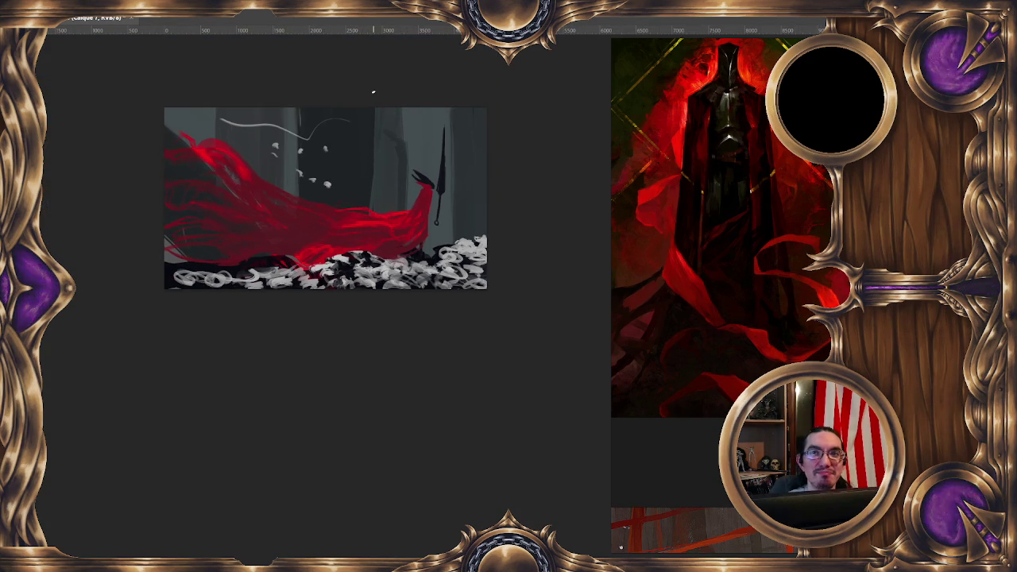
Flip the canvas view horizontally to review the composition.
key("m")
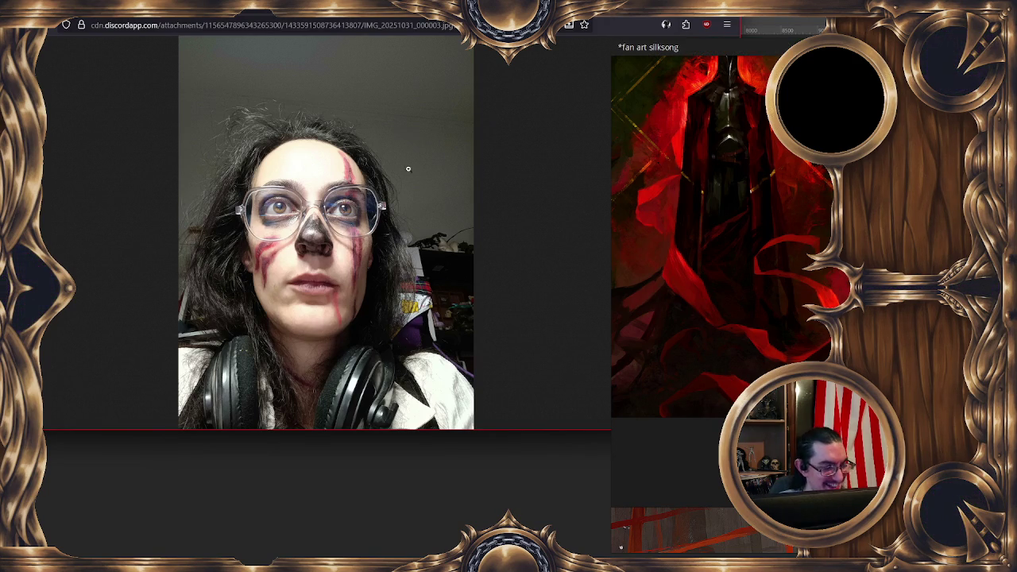
Zoom around the shared photo in Firefox, then return to the Photoshop painting.
scroll(348, 198, "down", 2)
scroll(348, 198, "down", 1)
scroll(348, 197, "down", 1)
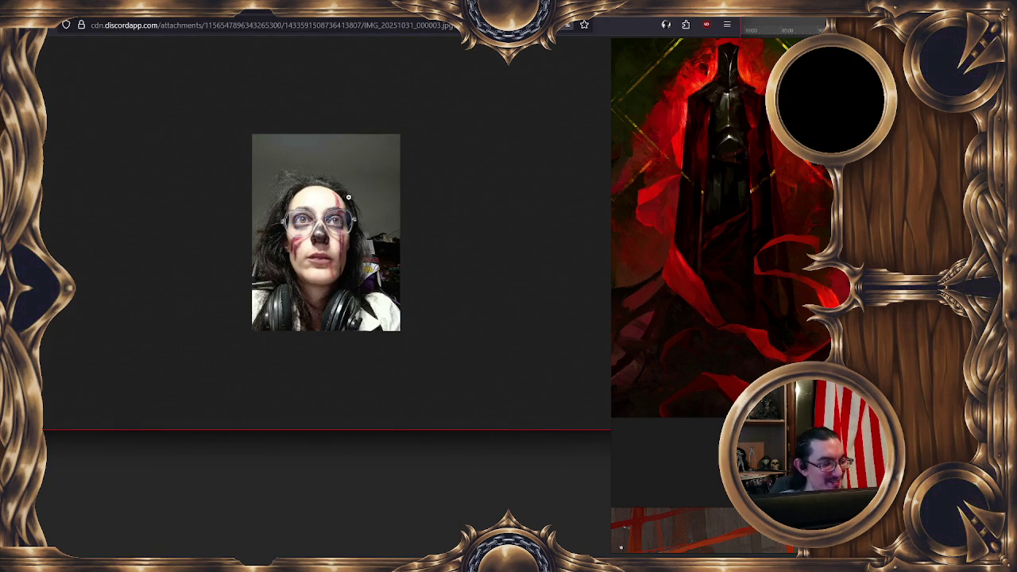
scroll(348, 197, "up", 1)
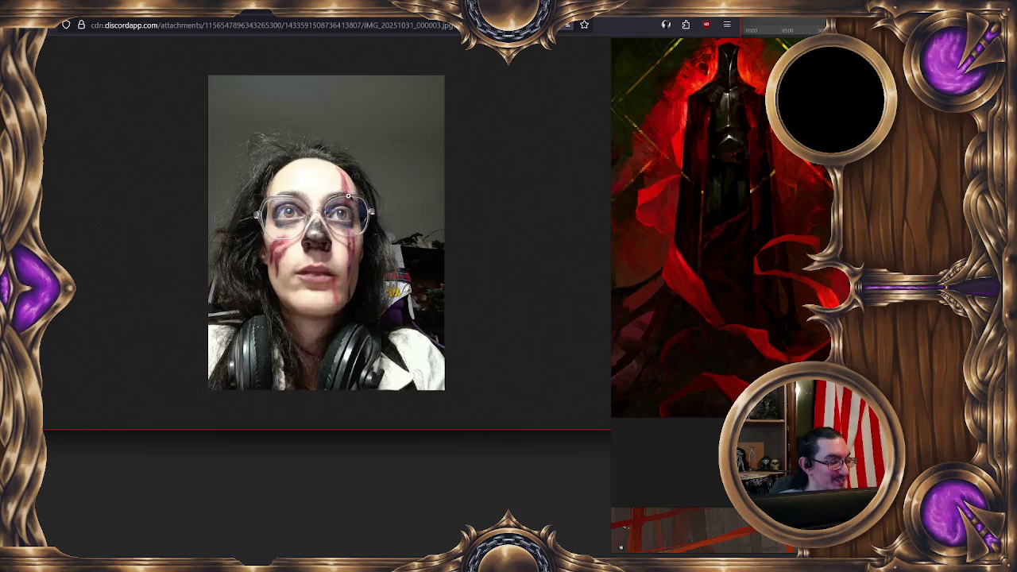
scroll(348, 196, "up", 1)
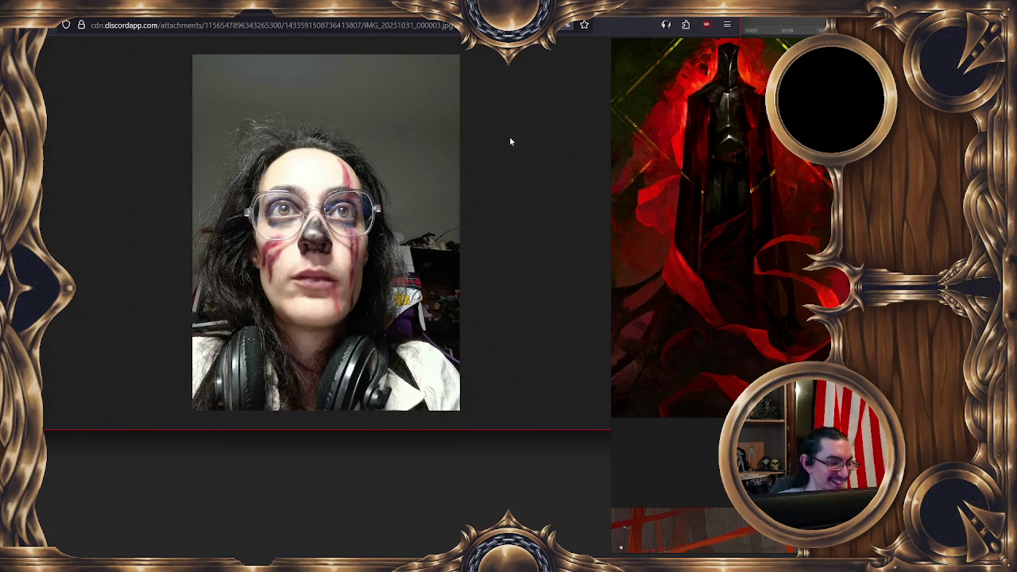
left_click(674, 135)
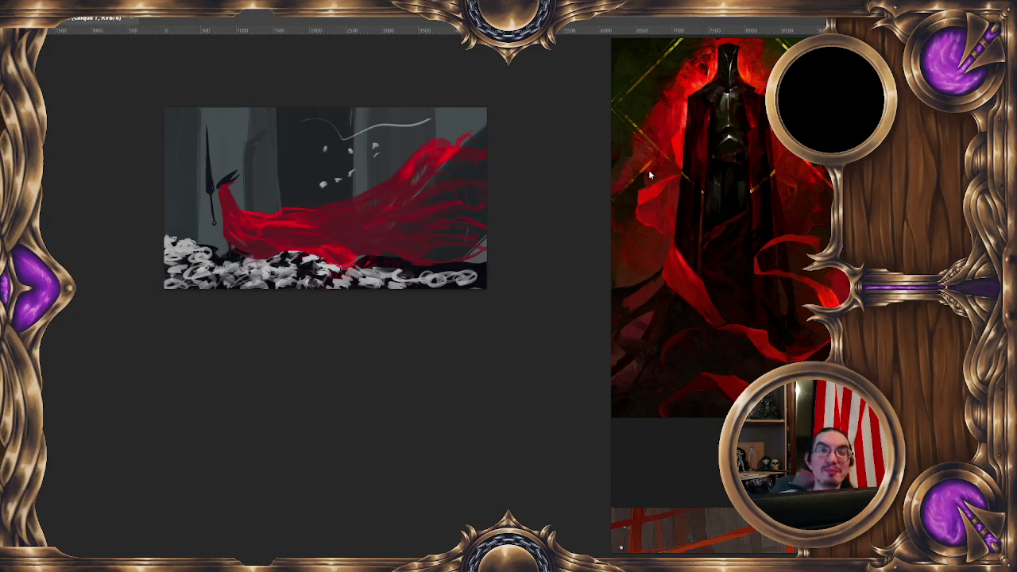
Pan across the painting and sample the dark grey from the canvas.
left_click_drag(368, 207, 416, 184)
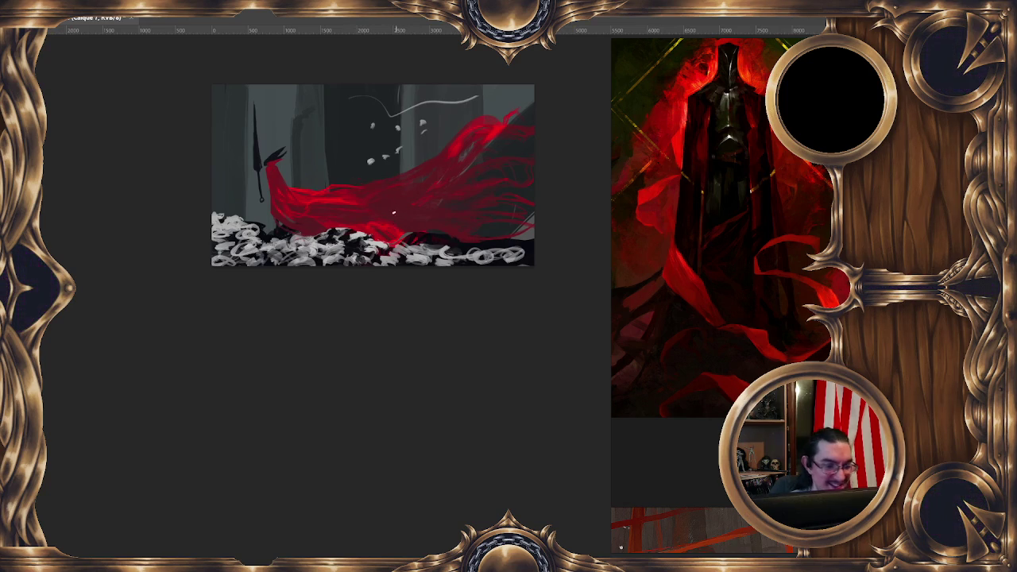
left_click_drag(334, 211, 404, 213)
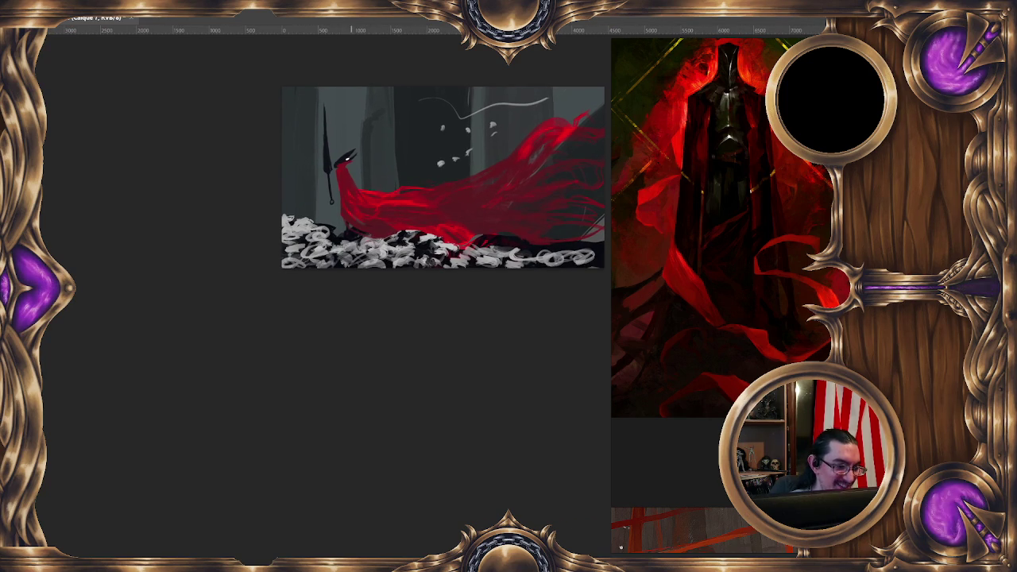
left_click_drag(475, 289, 388, 278)
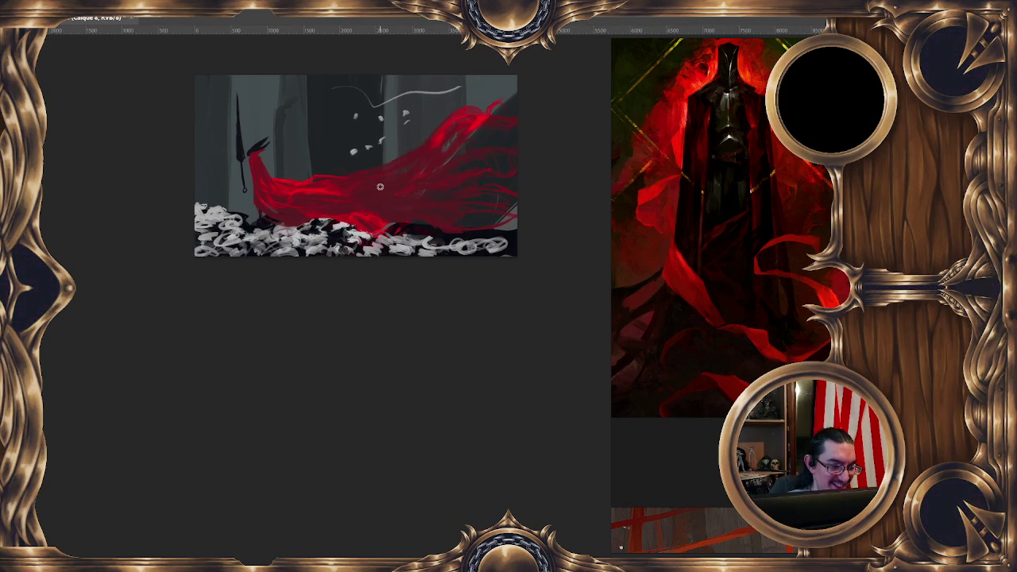
left_click(309, 192, "ctrl")
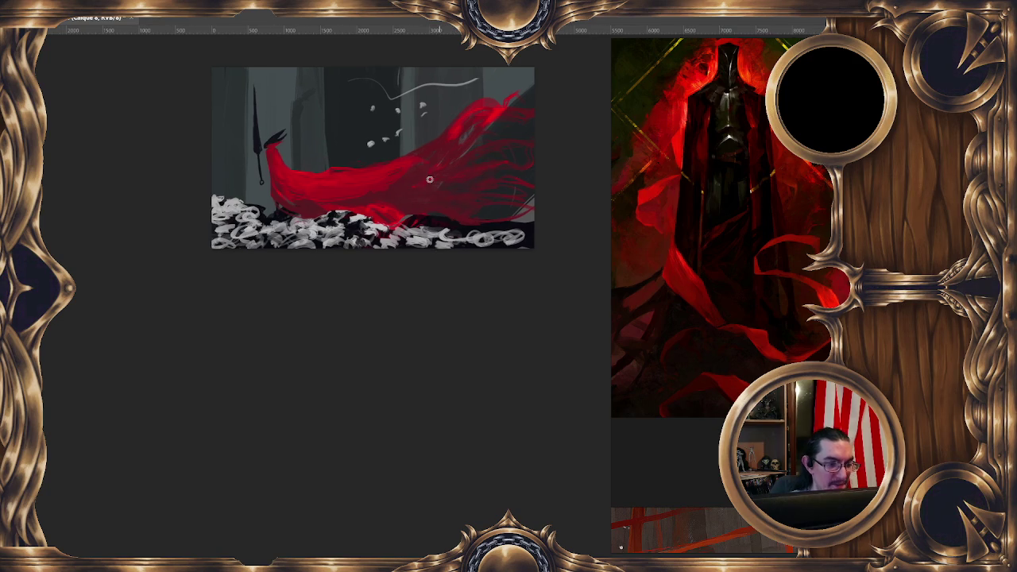
Paint dark grey over the trailing red streaks on the right, shortening the cape.
scroll(358, 182, "down", 1)
scroll(358, 182, "down", 1)
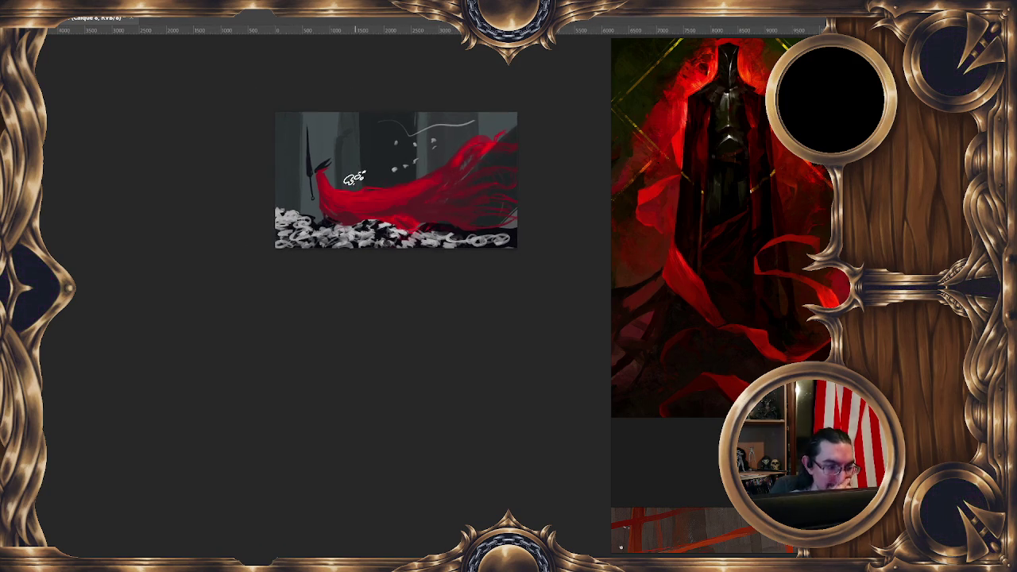
scroll(354, 179, "down", 1)
scroll(465, 233, "up", 1)
scroll(473, 219, "up", 2)
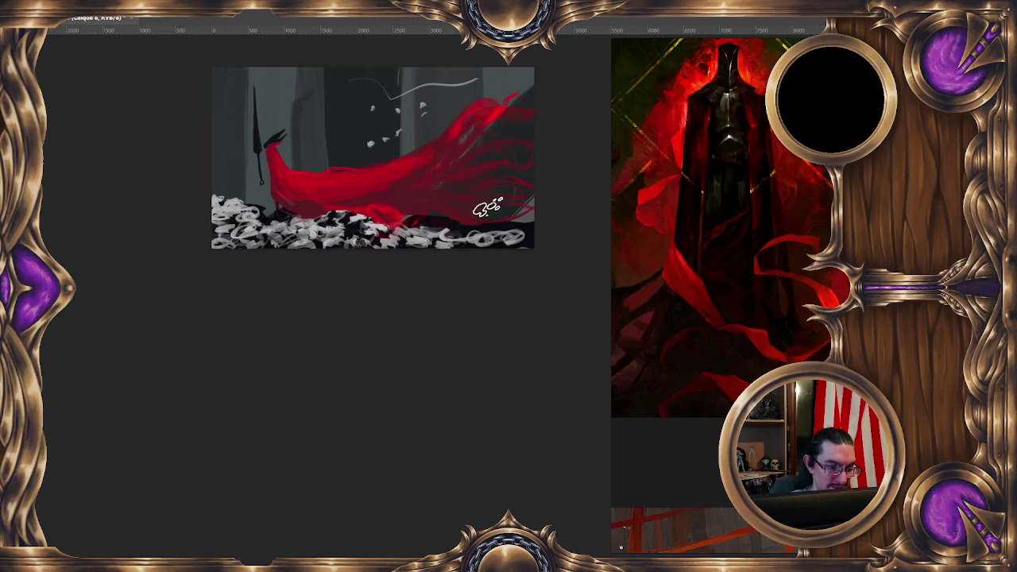
mouse_move(415, 234)
left_mouse_down()
mouse_move(520, 188)
mouse_move(492, 173)
mouse_move(505, 116)
left_mouse_up()
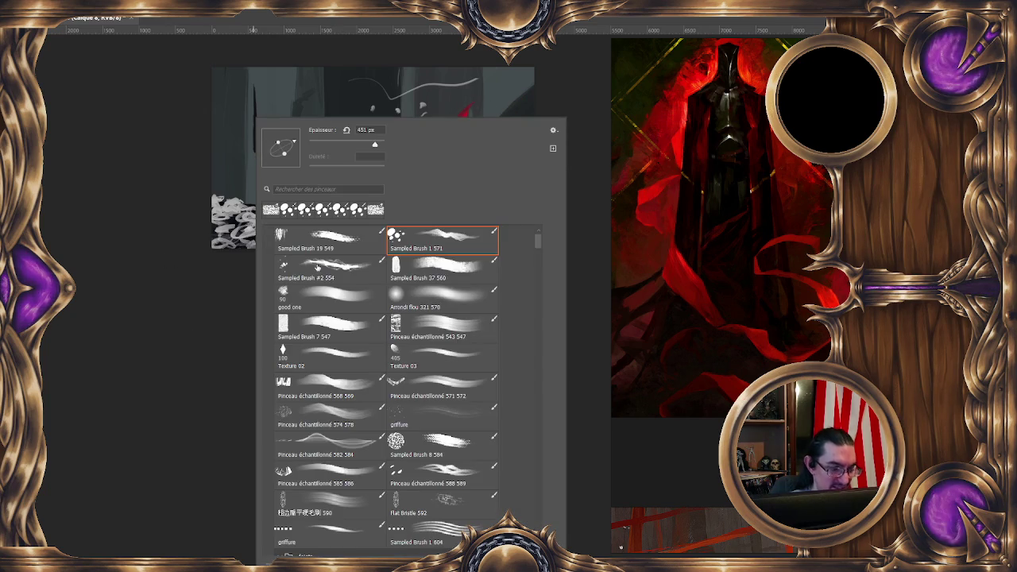
With the Pinceau échantillonné 571 572 brush, sweep a faint red stroke up-right and flip the canvas.
left_click(430, 383)
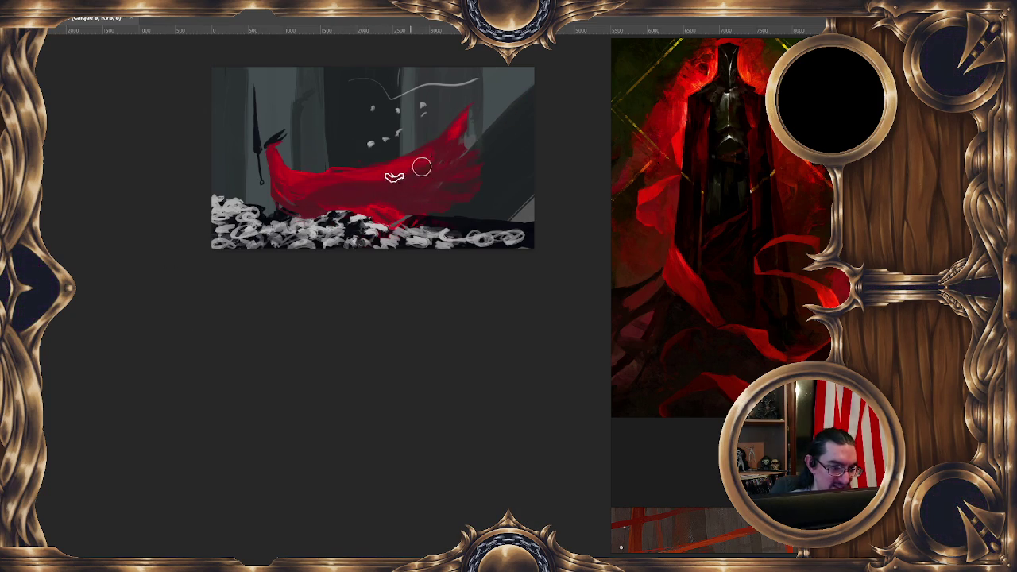
left_click_drag(495, 137, 512, 97)
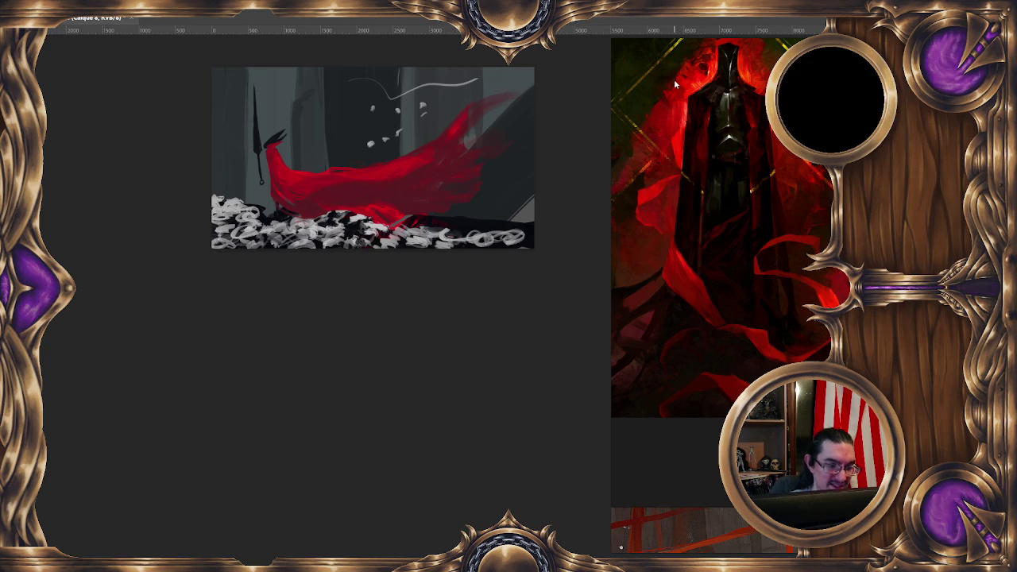
key("h")
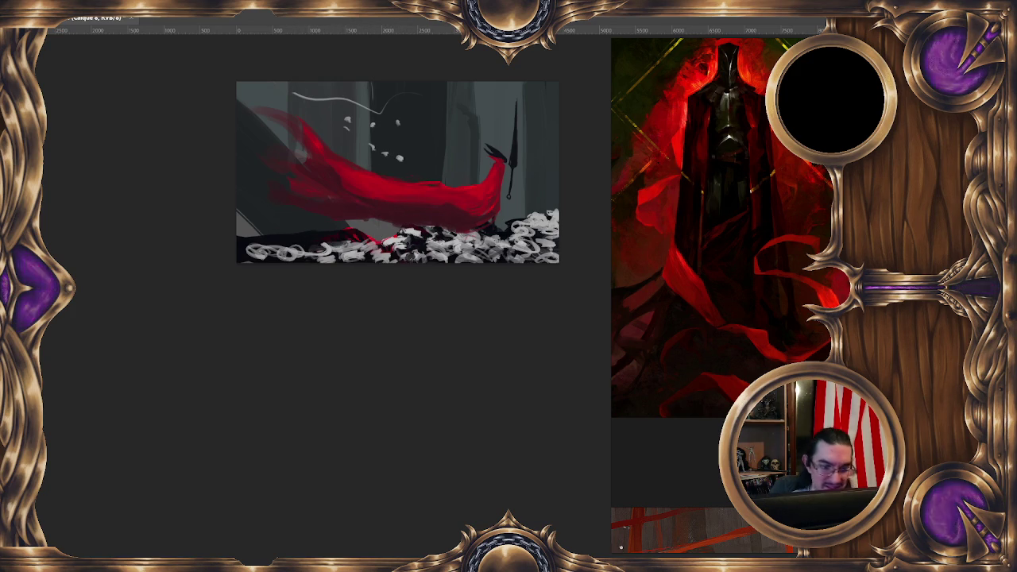
Undo the white chain rubble strokes and nudge the view slightly.
key("ctrl+z")
left_click_drag(468, 216, 429, 207)
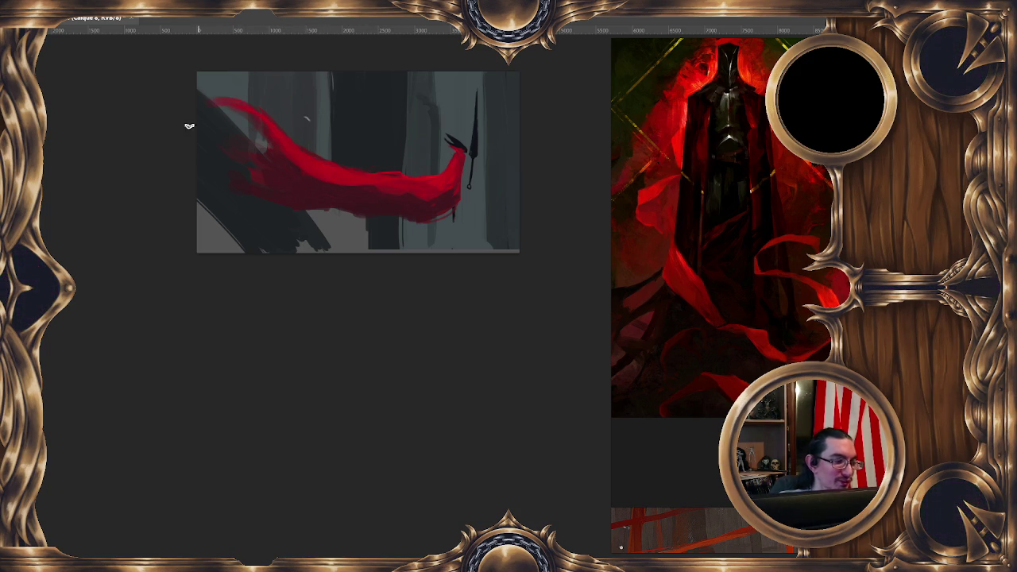
Flip the canvas view horizontally to check the composition.
key("m")
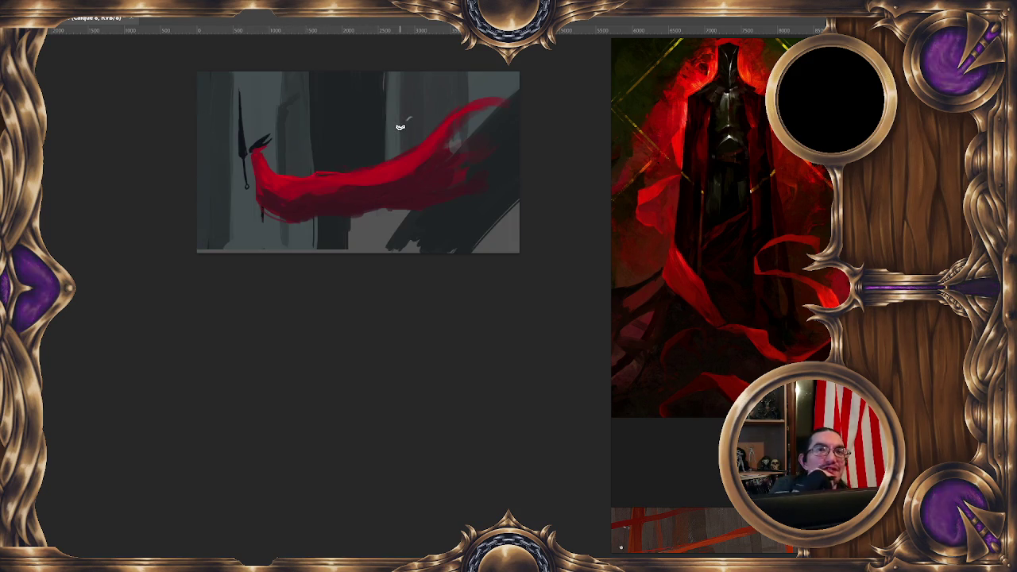